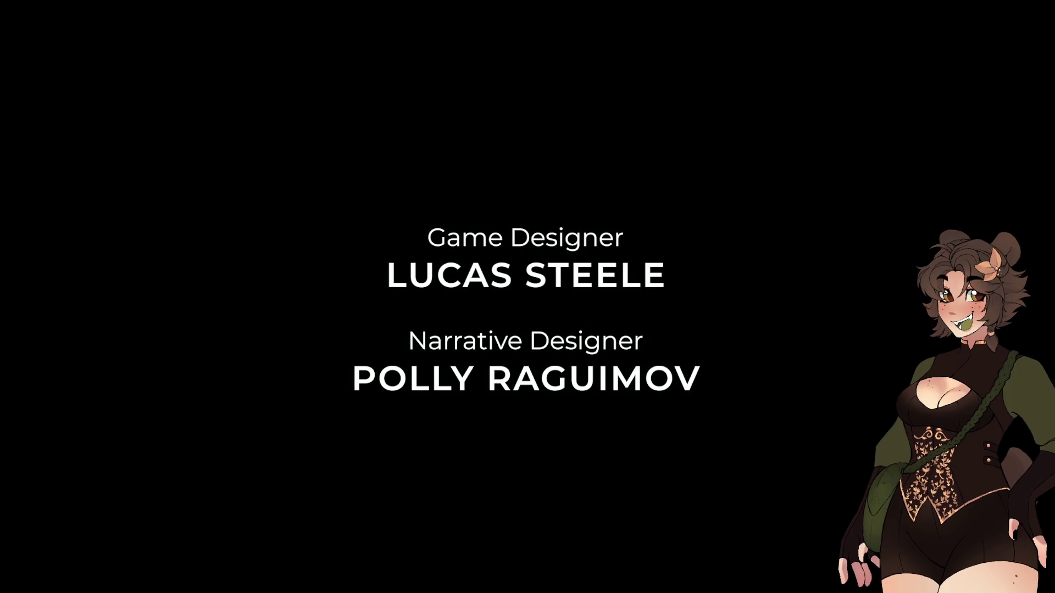
# - Show Dispatch's end-of-game stats, with top hero Punch Up, beside the rolling credits
pyautogui.press('Tab')
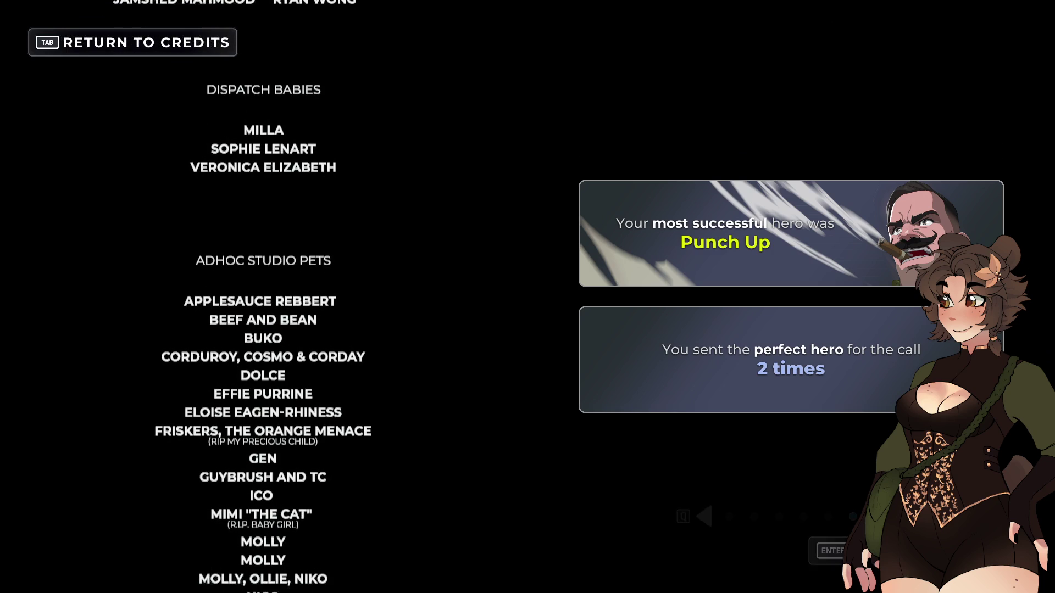
# - Skip the credits back to Dispatch's main menu and open the Extras screen
pyautogui.press('Return')
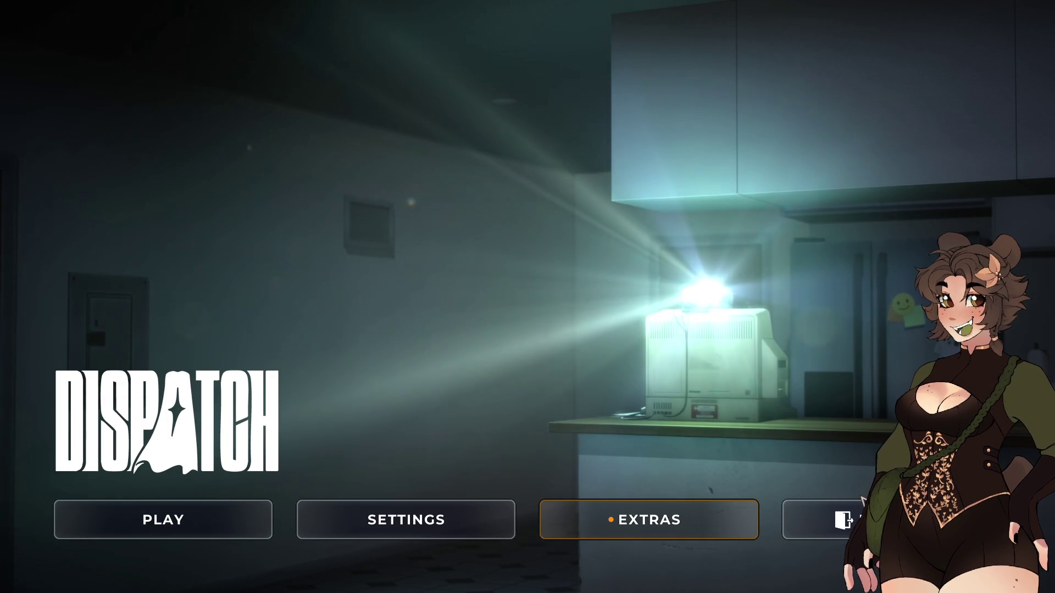
pyautogui.click(713, 535)
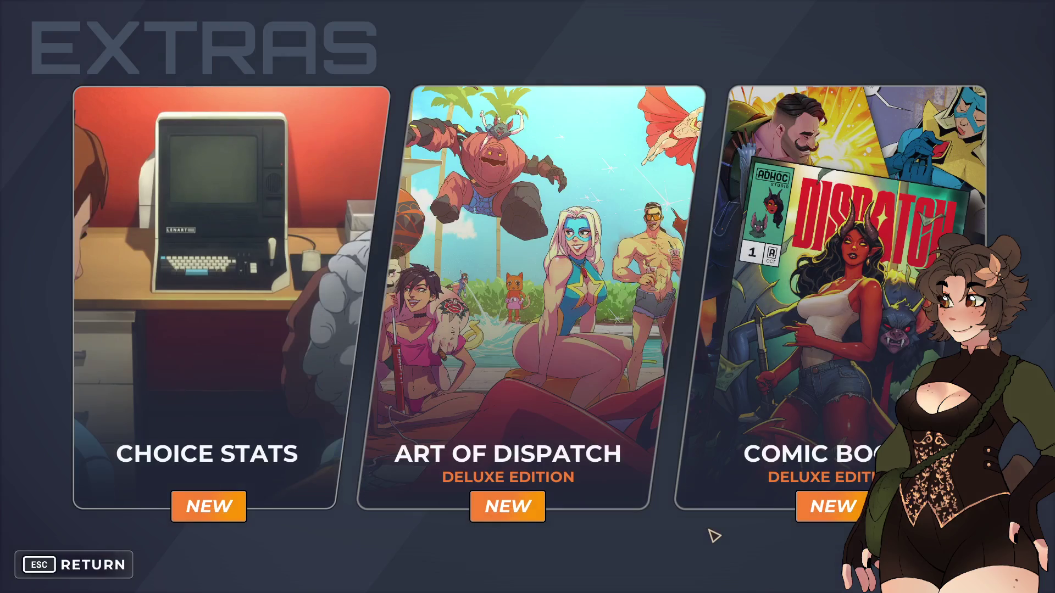
# - View the Episode 5 and Episode 6 choice stats, then open the Comic Book Deluxe Edition collection
pyautogui.click(292, 448)
pyautogui.click(588, 94)
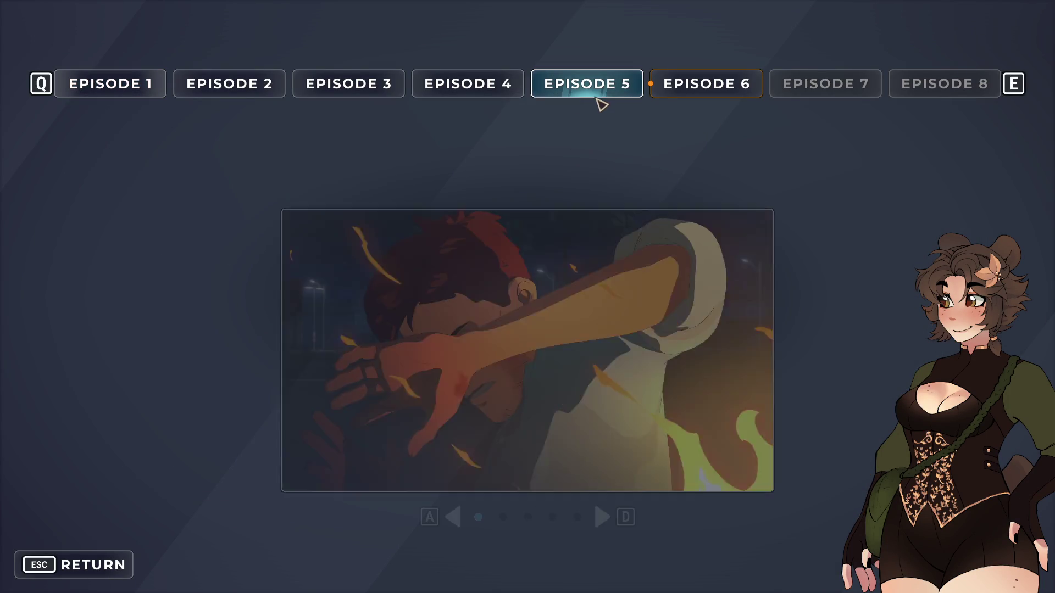
pyautogui.click(725, 89)
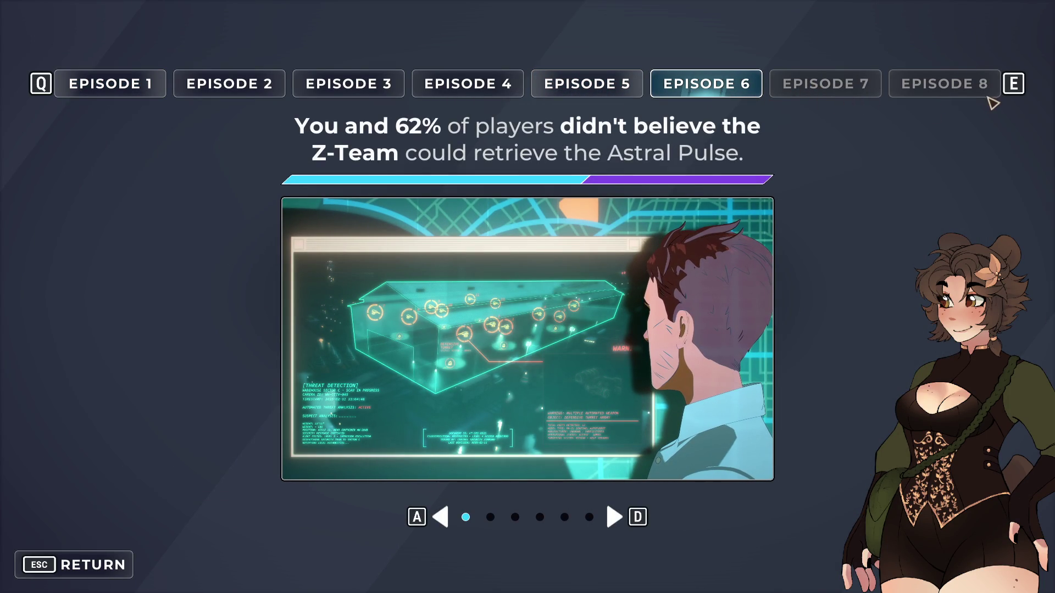
pyautogui.click(112, 564)
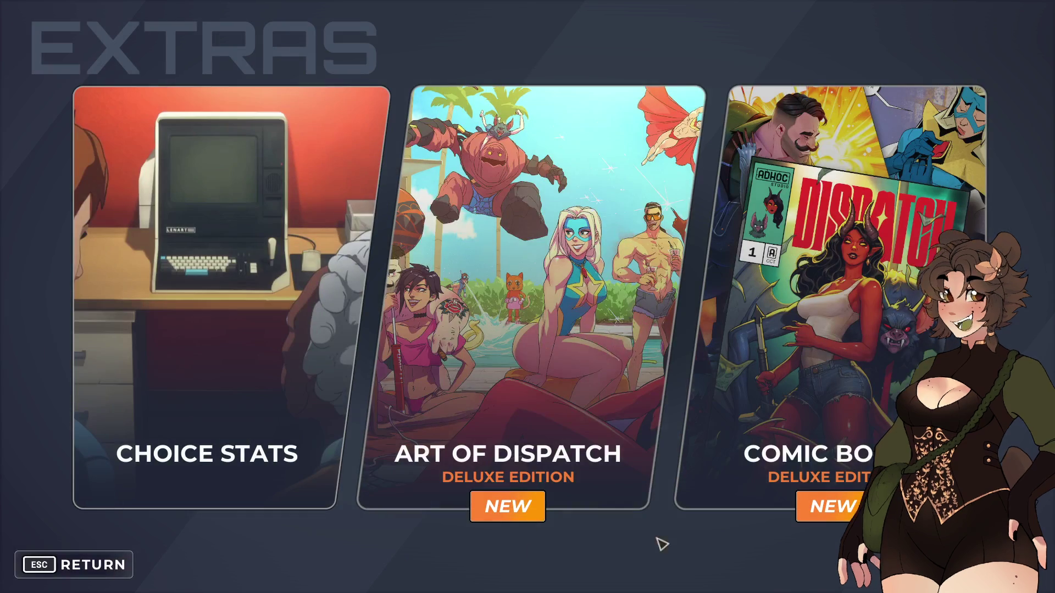
pyautogui.click(771, 424)
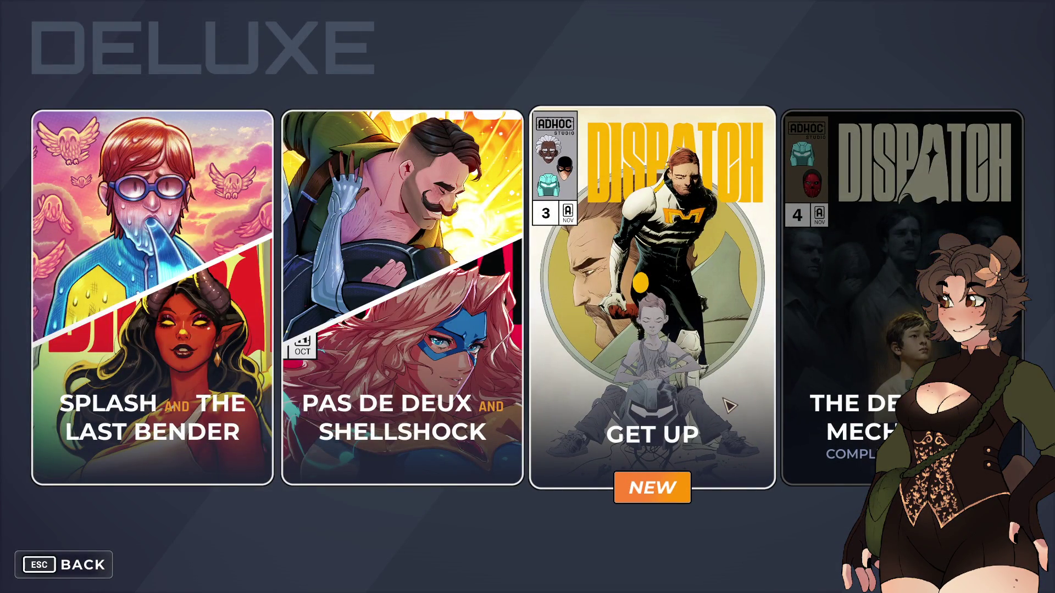
# - Open the Get Up comic and read pages 2 and 3, zooming into the lower panels
pyautogui.click(728, 406)
pyautogui.click(630, 564)
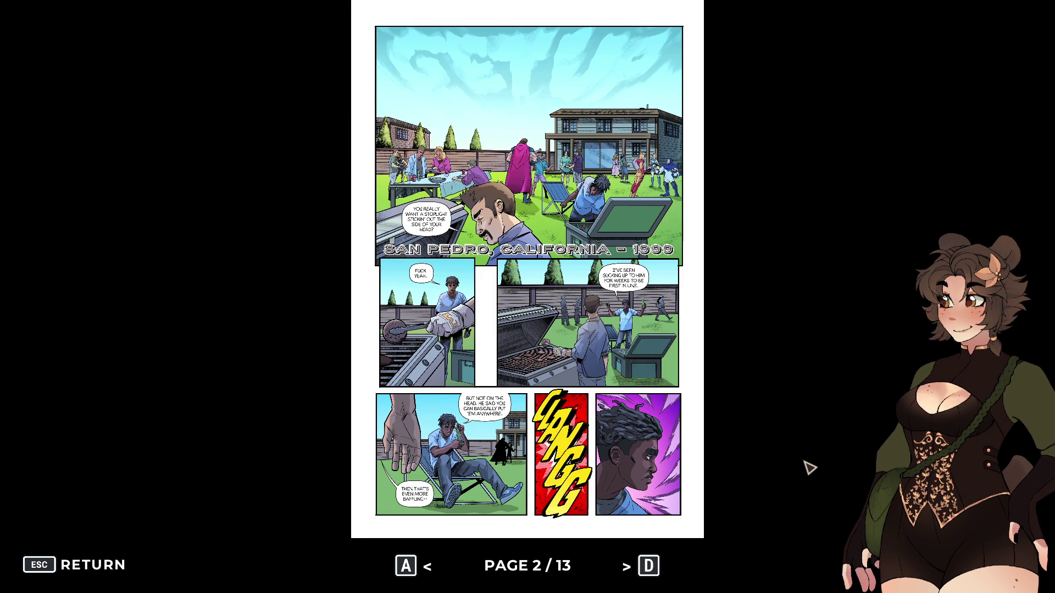
pyautogui.press('d')
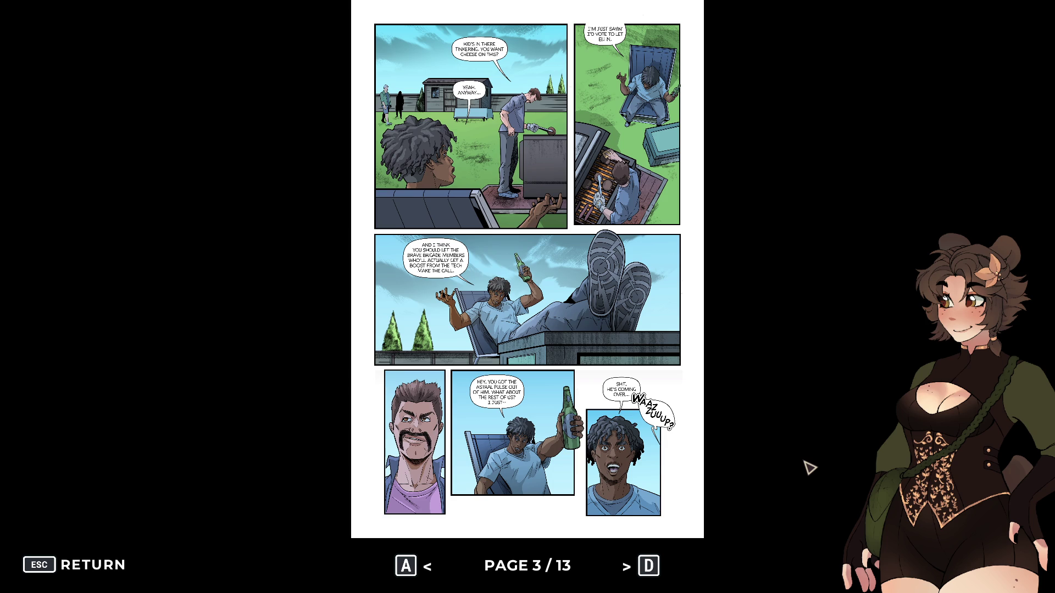
pyautogui.scroll(2, 770, 82)
pyautogui.scroll(-2, 635, 233)
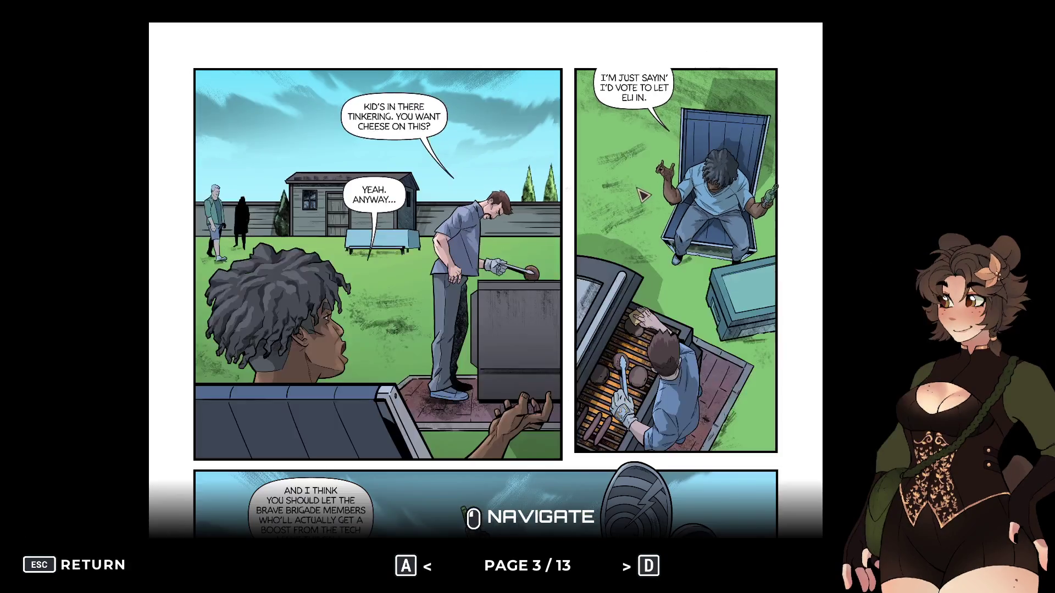
pyautogui.scroll(2, 502, 335)
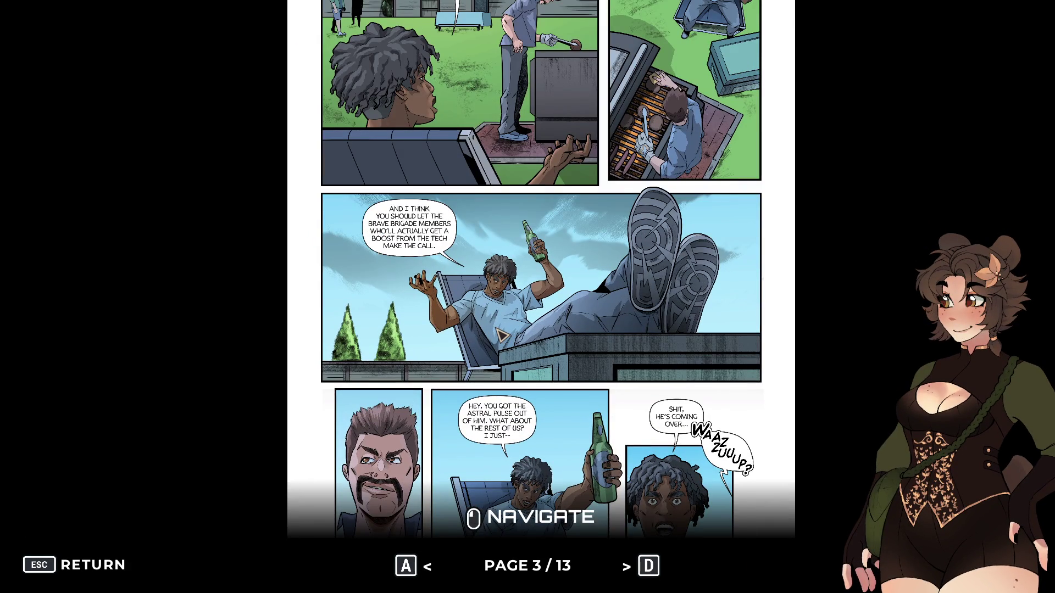
pyautogui.moveTo(552, 317); pyautogui.dragTo(545, 206)
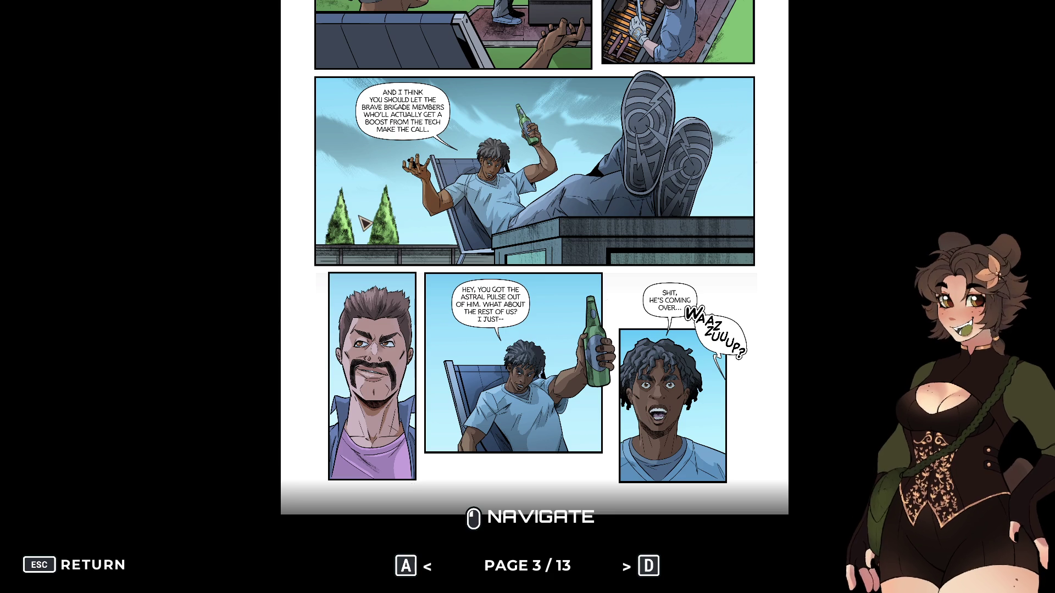
pyautogui.scroll(1, 424, 244)
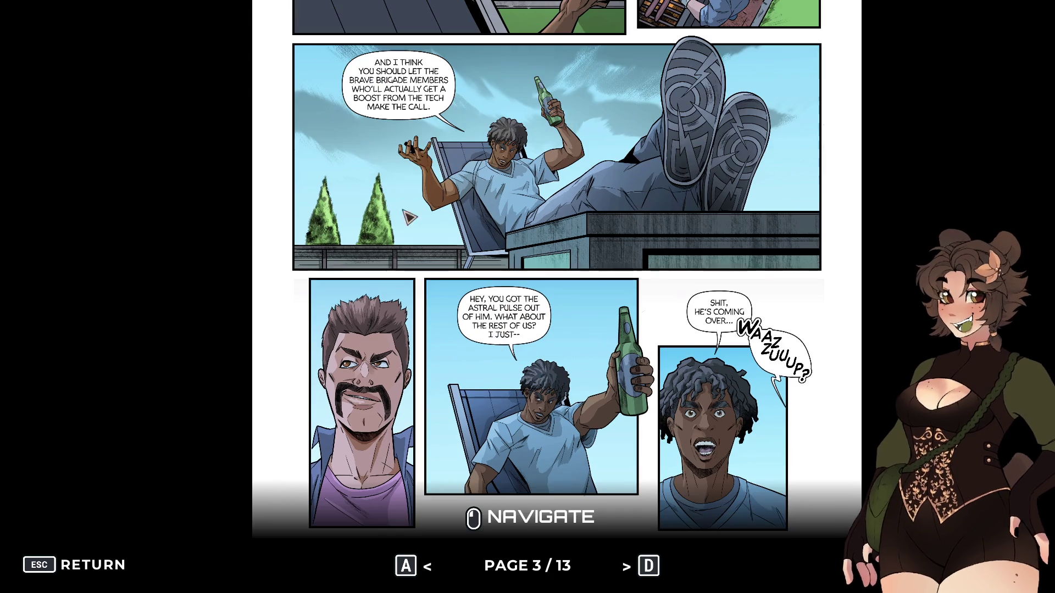
pyautogui.scroll(-1, 423, 162)
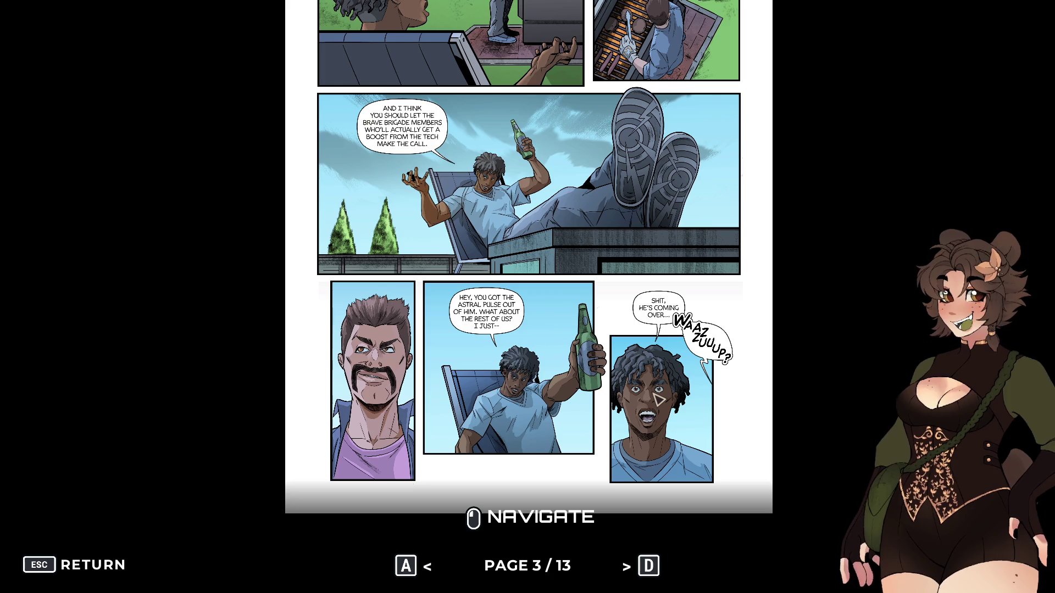
# - Page through Get Up from page 4 to the final creator profiles, then close the reader
pyautogui.press('d')
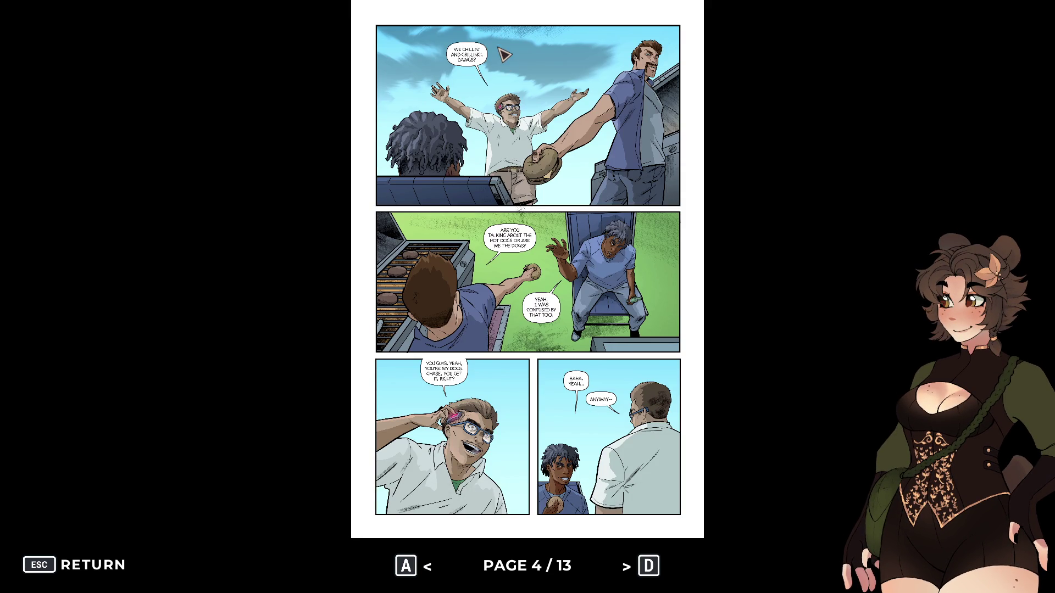
pyautogui.scroll(2, 504, 57)
pyautogui.scroll(-2, 580, 220)
pyautogui.press('d')
pyautogui.press('d')
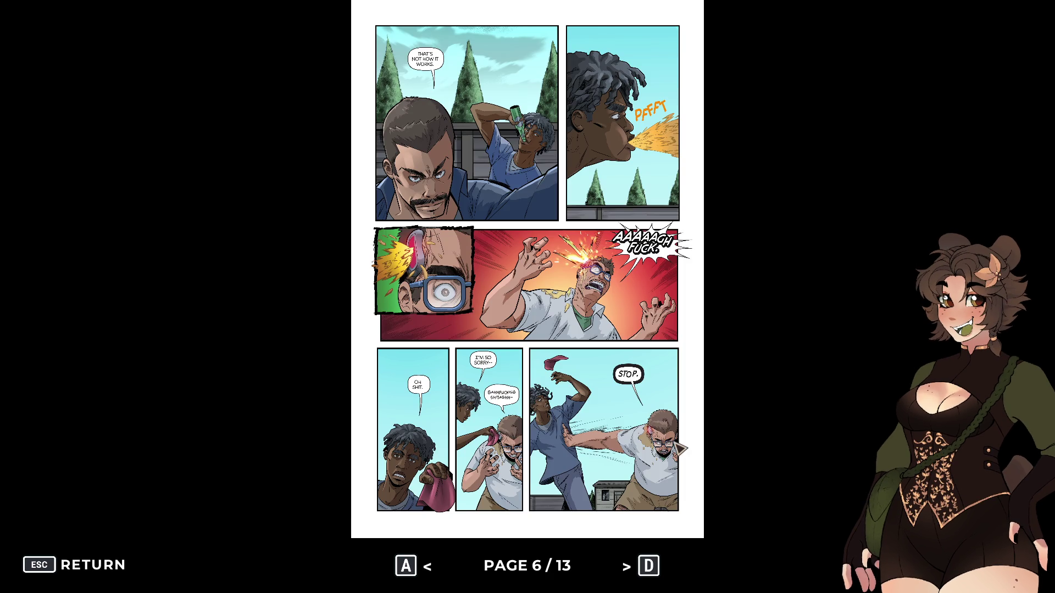
pyautogui.press('d')
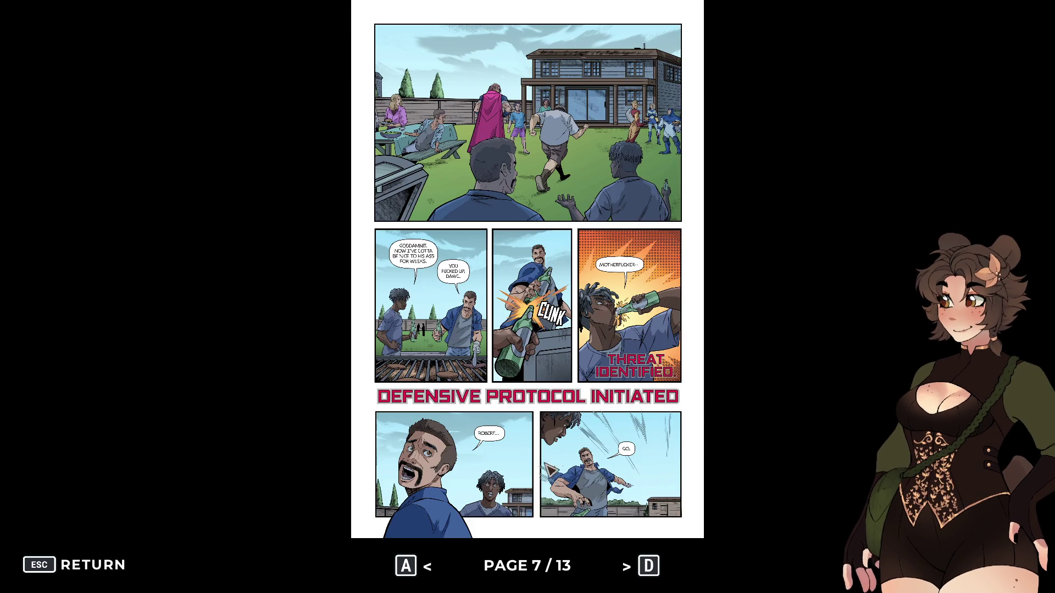
pyautogui.press('d')
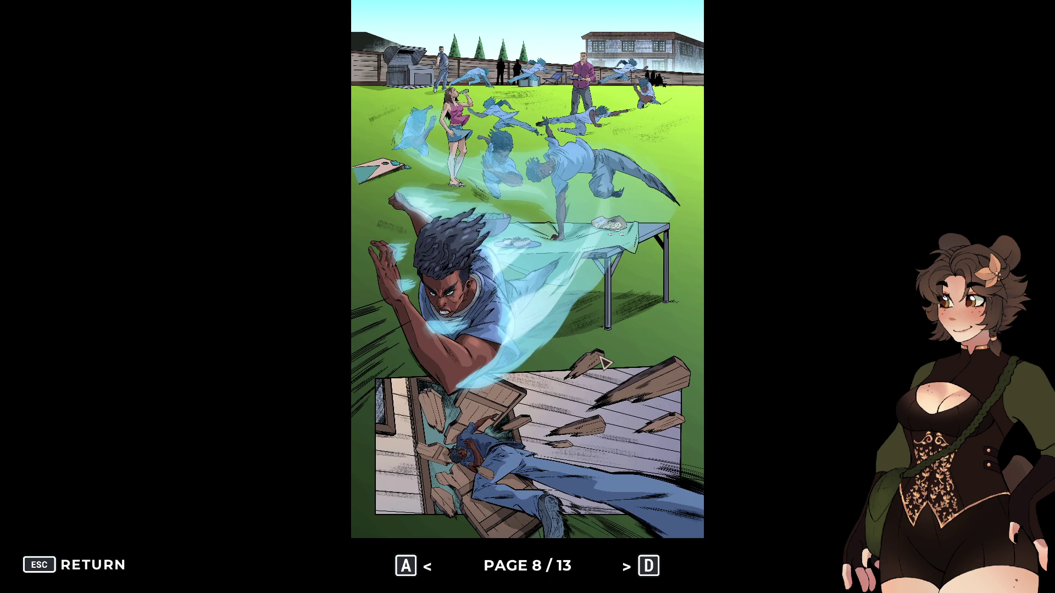
pyautogui.press('d')
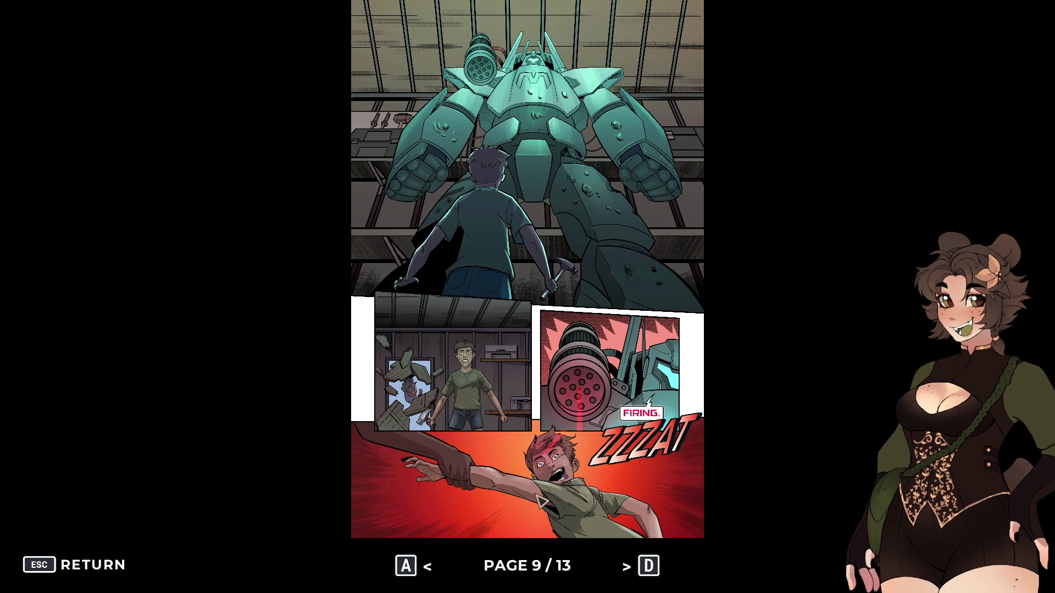
pyautogui.press('d')
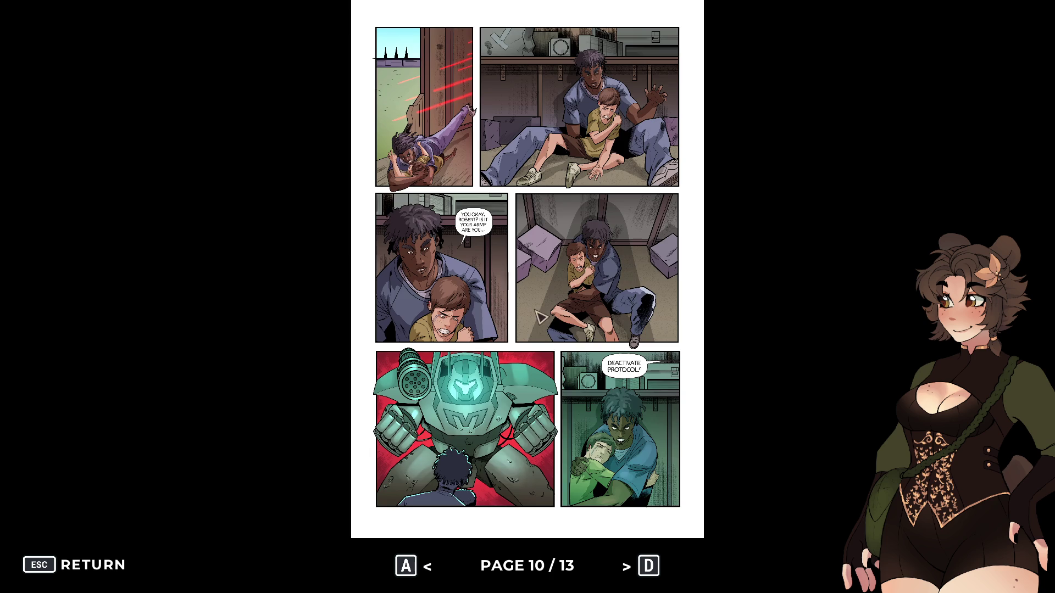
pyautogui.press('d')
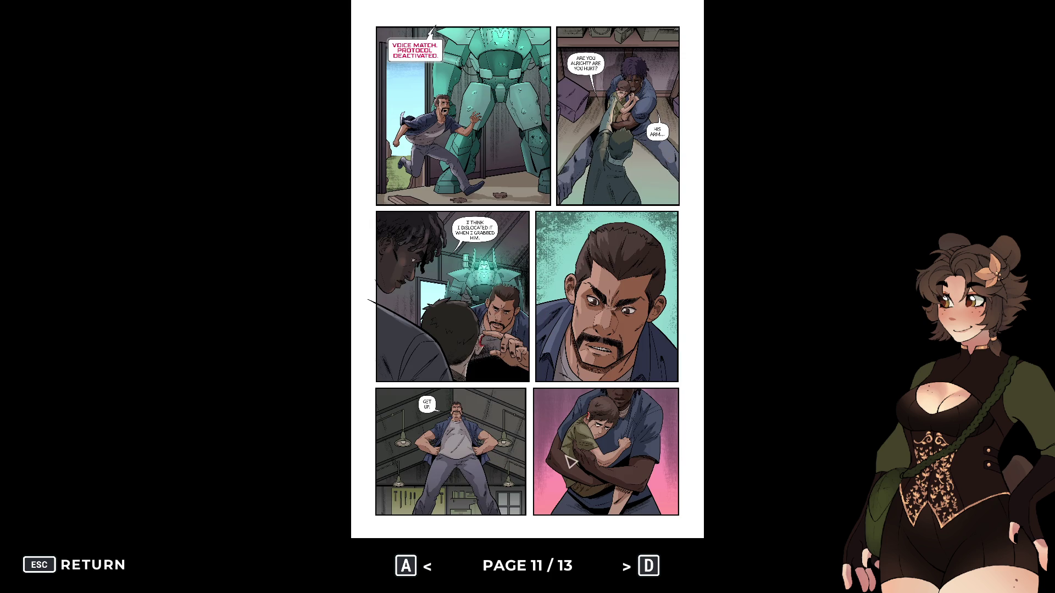
pyautogui.press('d')
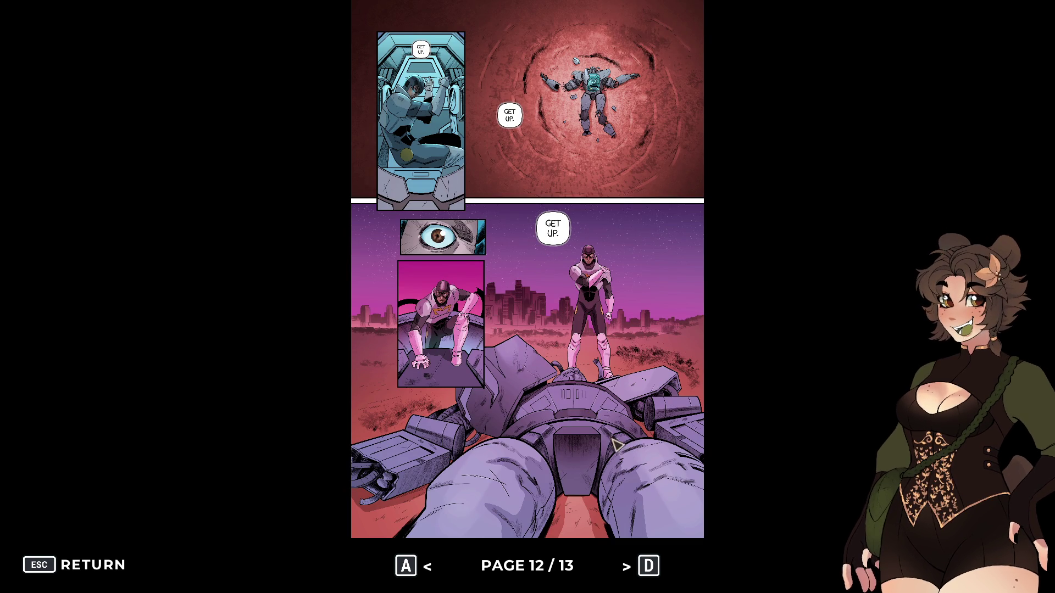
pyautogui.press('d')
pyautogui.click(93, 571)
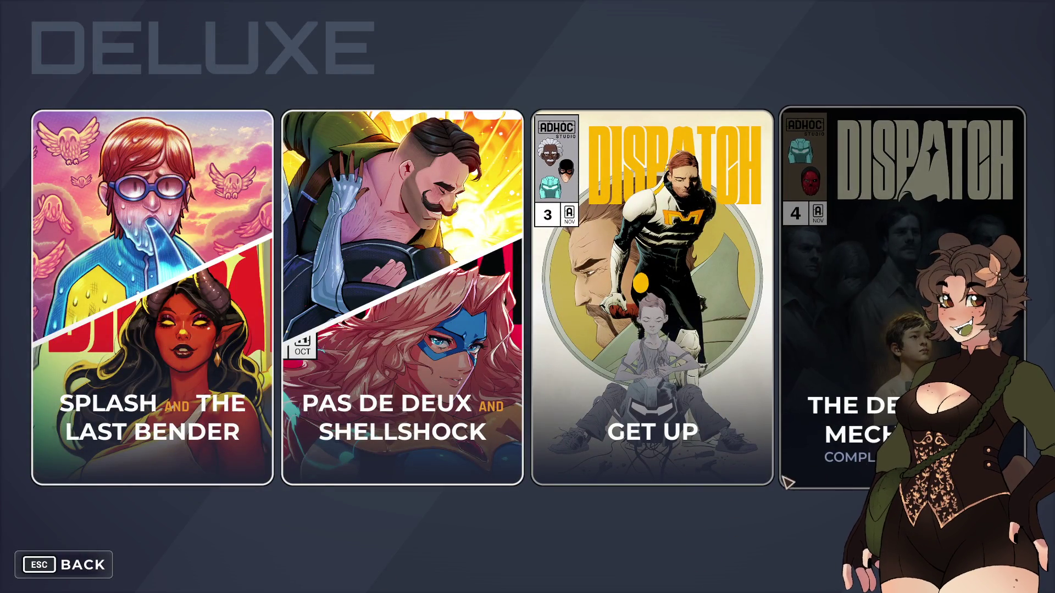
# - Back out through the Deluxe and Extras screens to Dispatch's main menu
pyautogui.press('Escape')
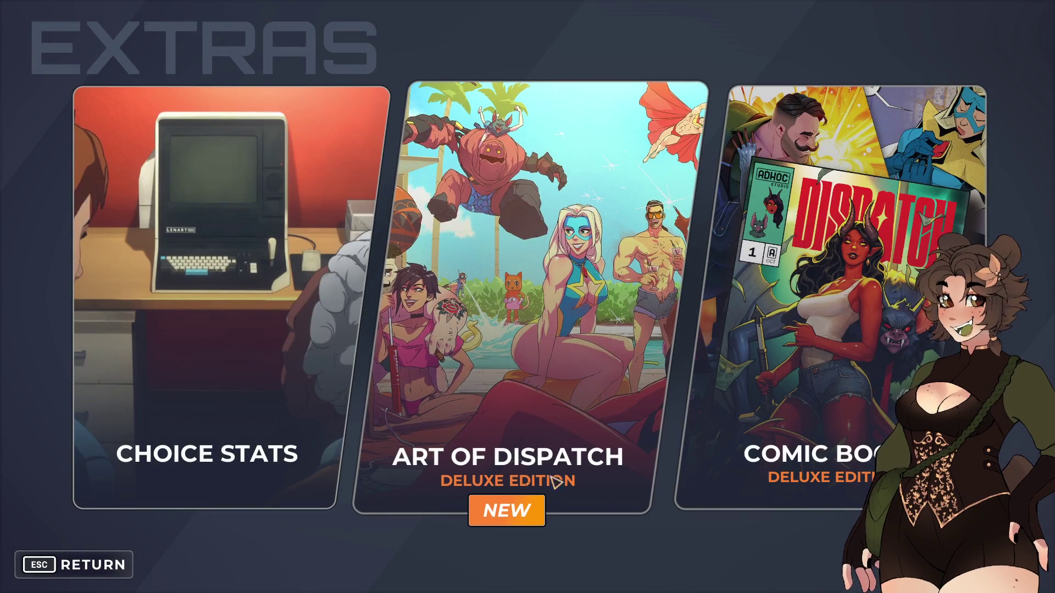
pyautogui.press('Escape')
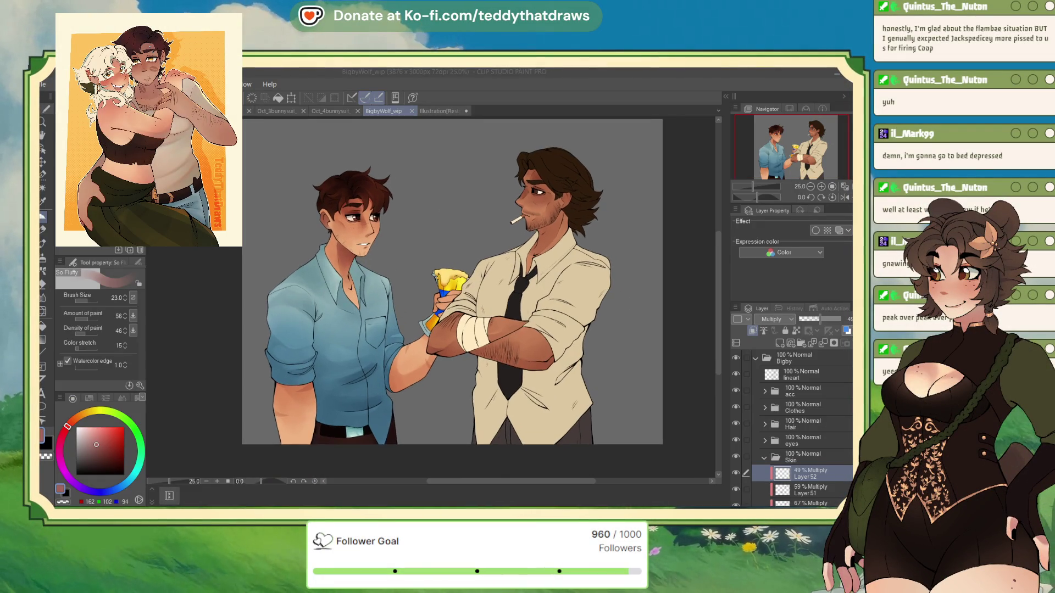
# - Zoom the BigbyWolf_wip canvas from 25% to 33.3%
pyautogui.scroll(1, 522, 195)
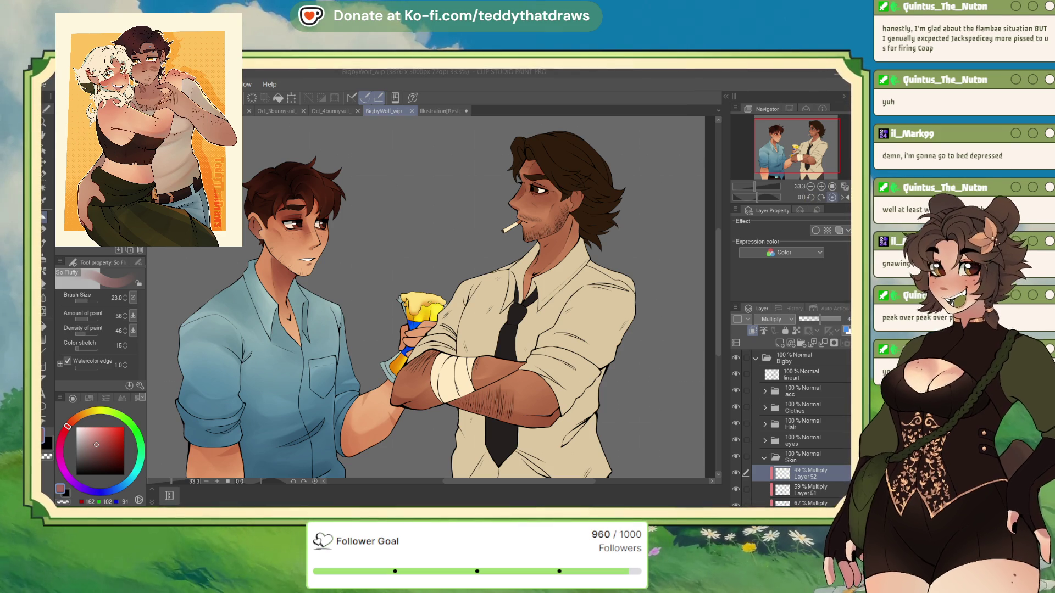
# - Flip the canvas view horizontally and zoom back out to 25% to see both figures
pyautogui.click(844, 197)
pyautogui.scroll(-2, 320, 187)
pyautogui.scroll(2, 319, 187)
pyautogui.scroll(1, 320, 186)
pyautogui.scroll(-3, 357, 230)
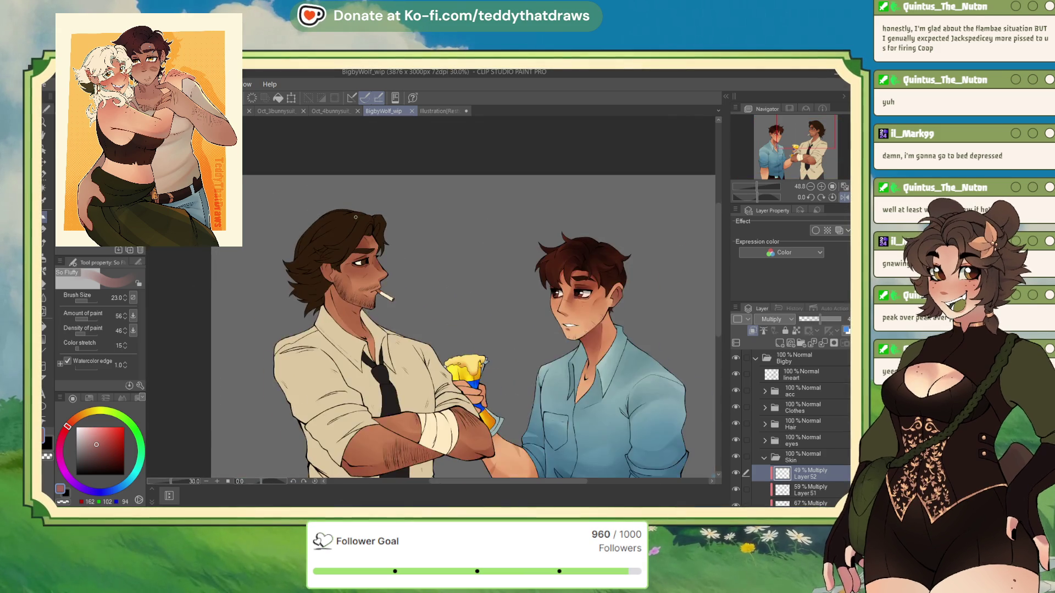
pyautogui.scroll(1, 376, 253)
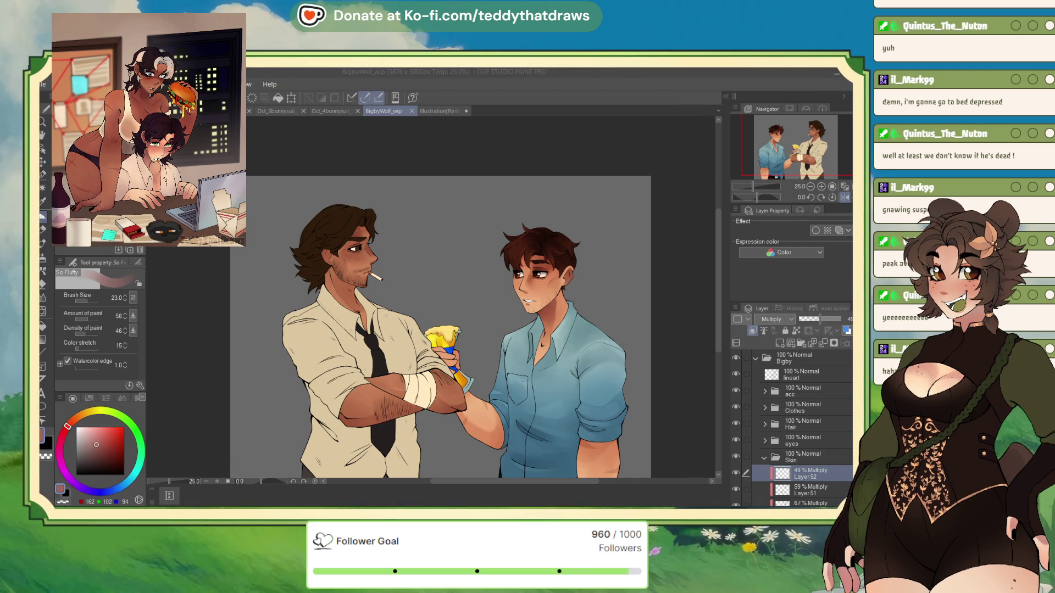
# - Add a new layer above pupil in the eyes folder, clipped to it and set to Multiply
pyautogui.click(764, 458)
pyautogui.click(764, 441)
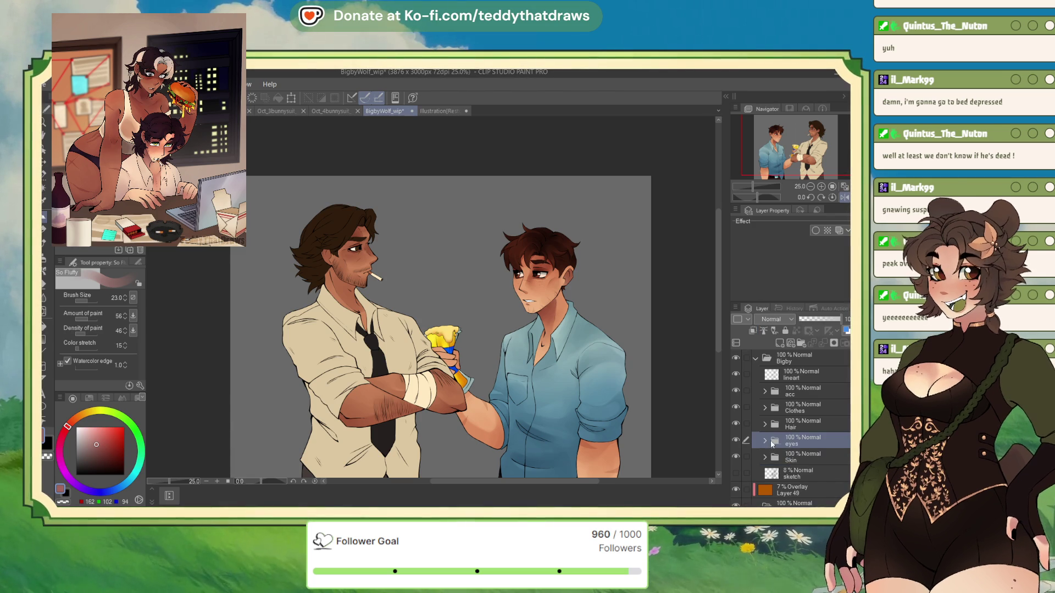
pyautogui.click(813, 460)
pyautogui.scroll(-2, 828, 426)
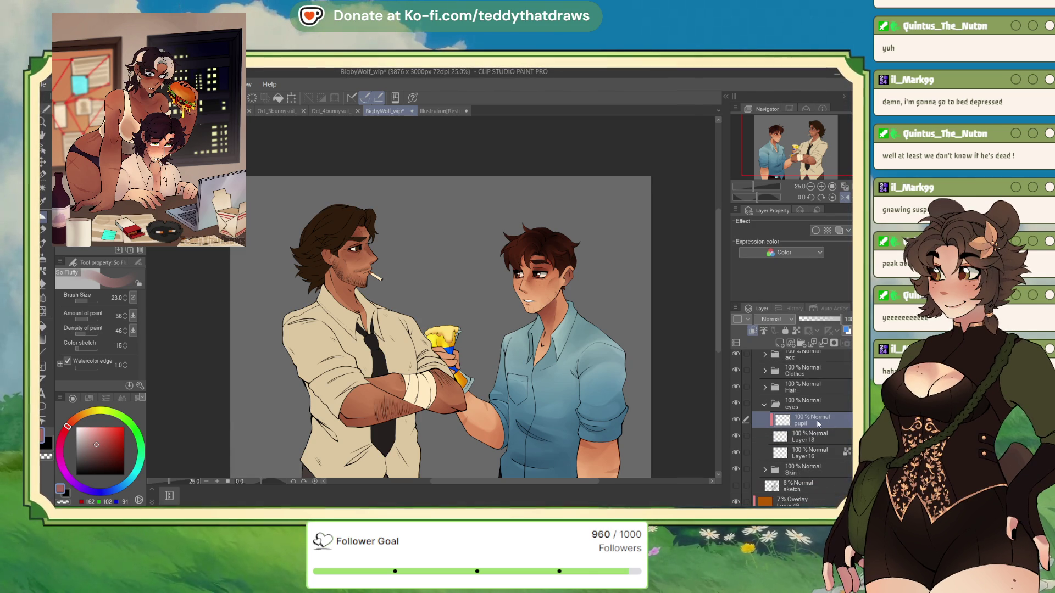
pyautogui.click(781, 345)
pyautogui.click(774, 319)
pyautogui.click(781, 264)
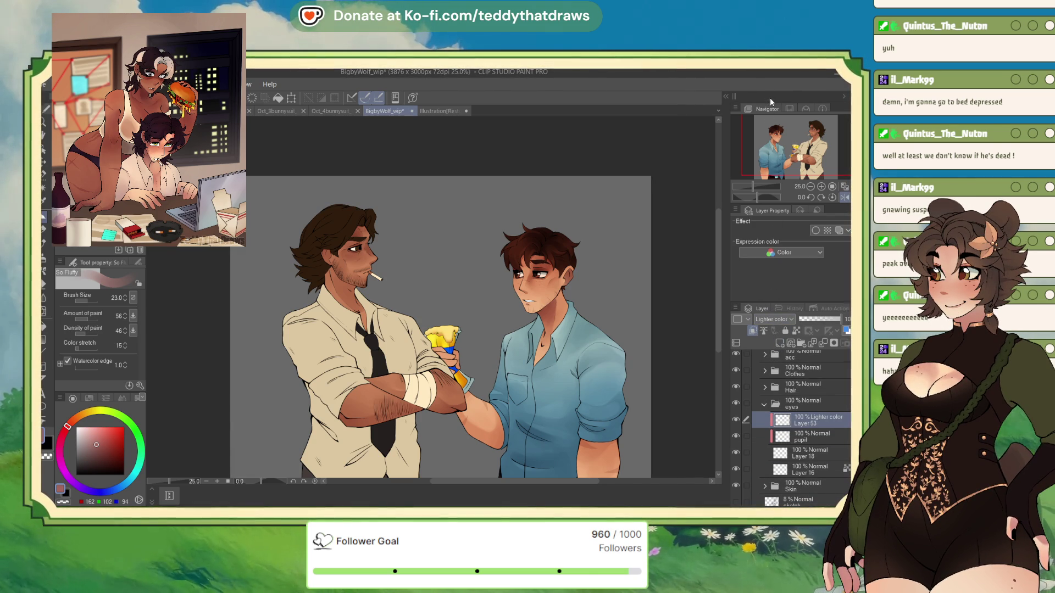
# - Flip and rotate the canvas view to angle in on Bigby's eye
pyautogui.click(845, 197)
pyautogui.moveTo(757, 197); pyautogui.dragTo(789, 187)
pyautogui.scroll(6, 499, 344)
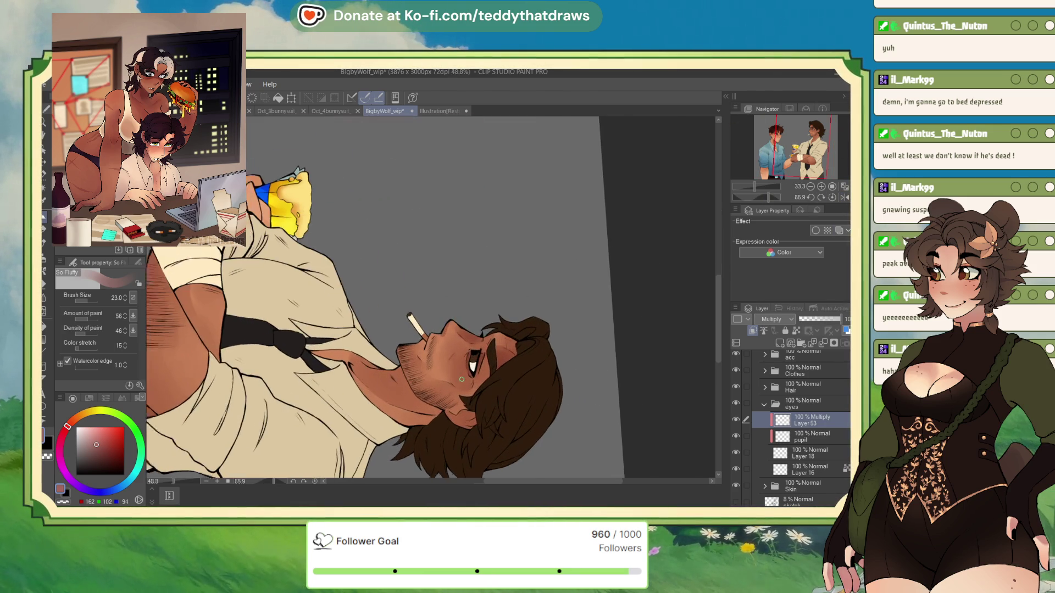
# - Unclip Layer 53 from pupil, then reset the view's rotation and flip and zoom out
pyautogui.click(753, 331)
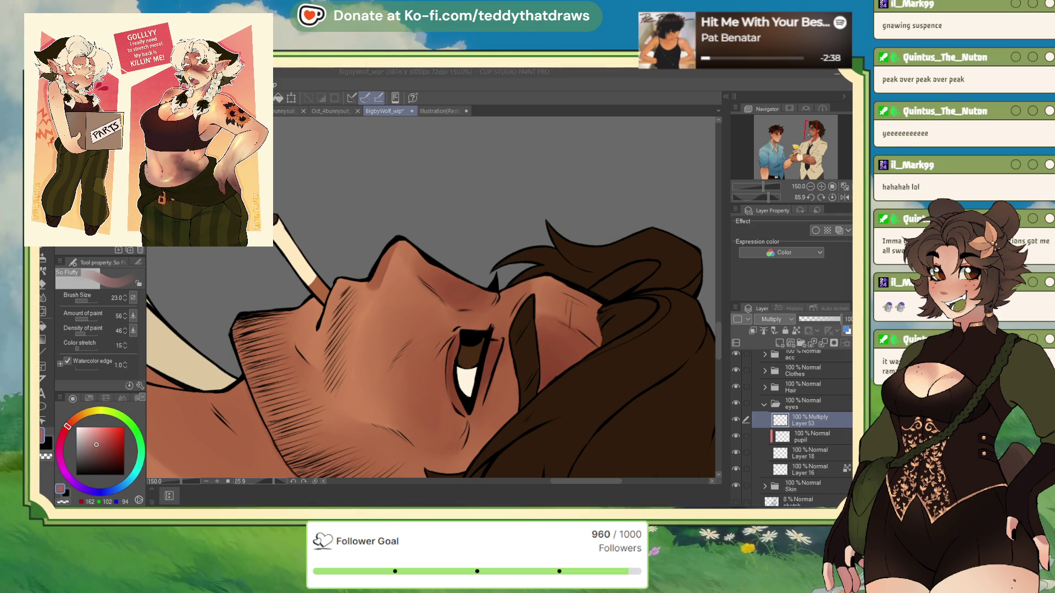
pyautogui.click(831, 197)
pyautogui.click(843, 197)
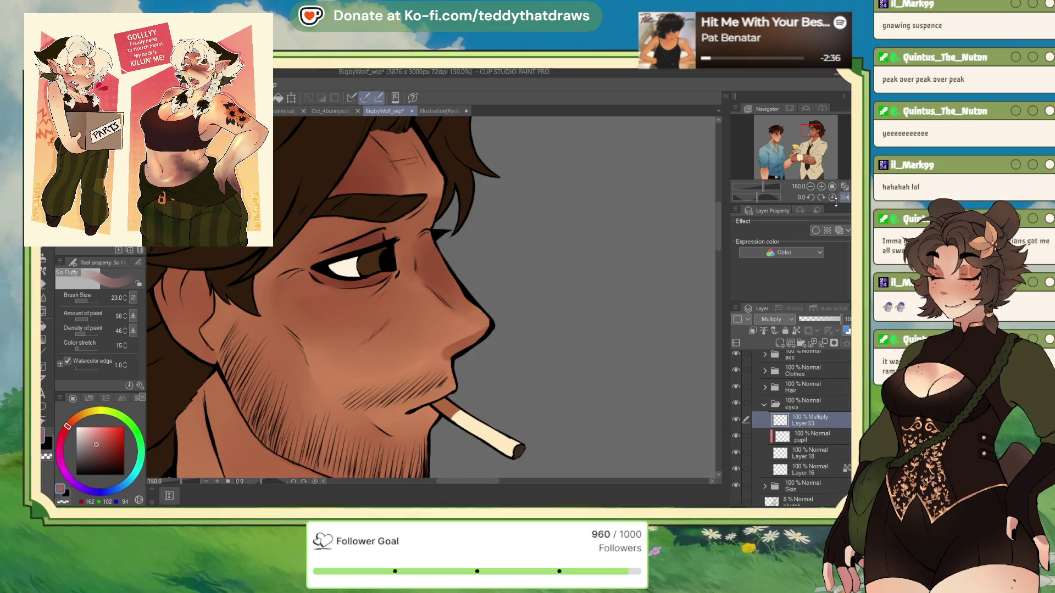
pyautogui.hotkey('ctrl', '-')
pyautogui.hotkey('ctrl', '-')
pyautogui.hotkey('ctrl', '-')
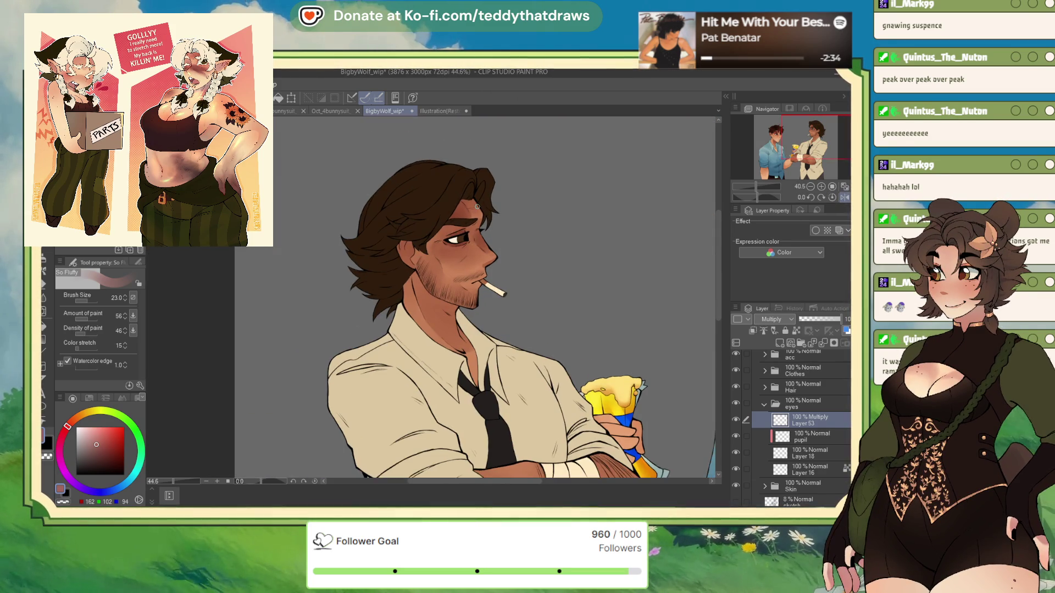
pyautogui.scroll(2, 528, 308)
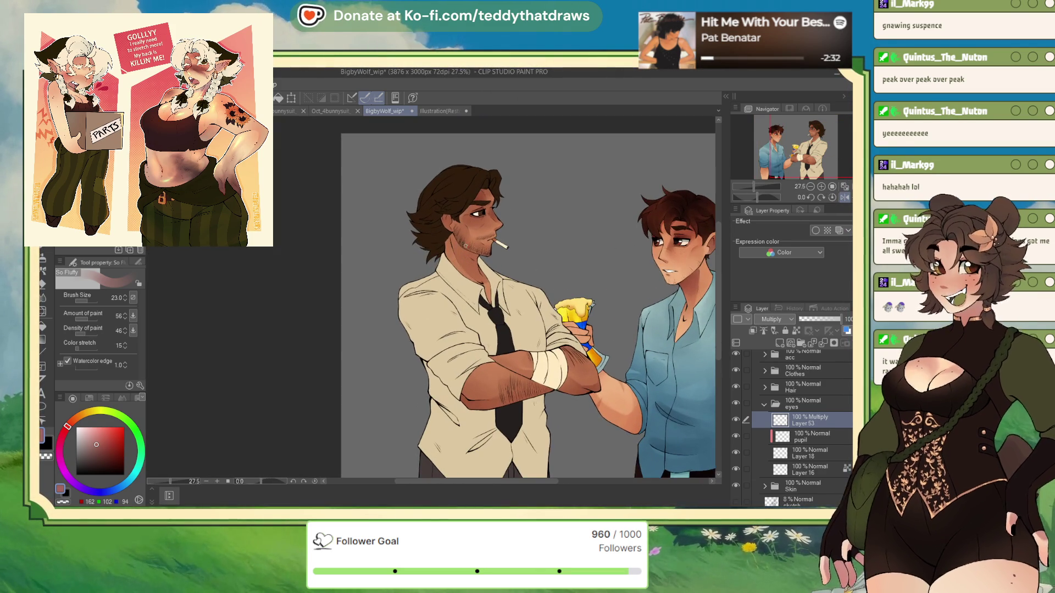
# - Switch to the G-pen and pick a soft, muted blue on the colour wheel
pyautogui.scroll(5, 519, 332)
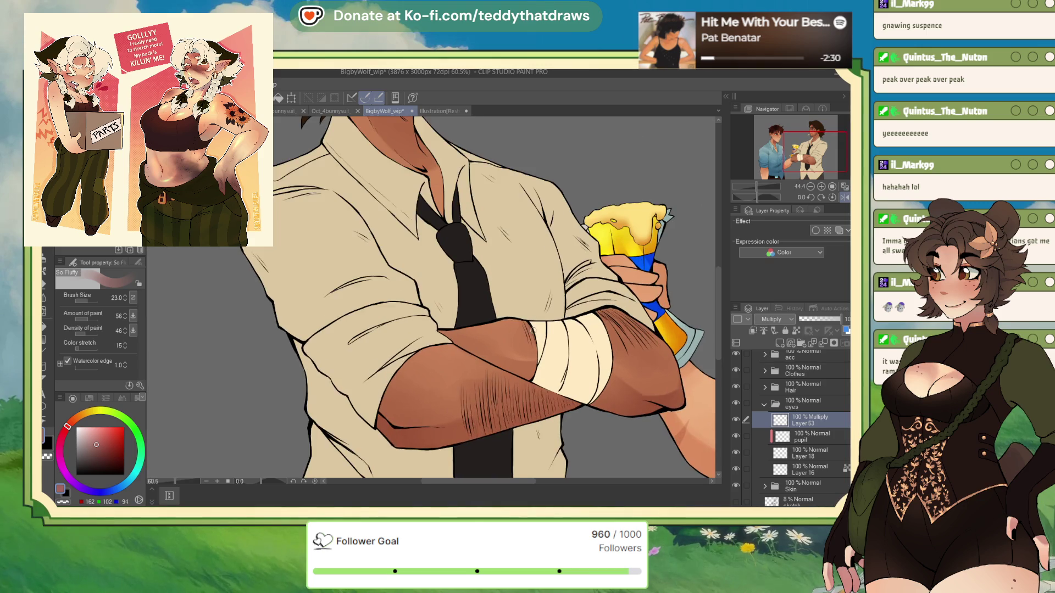
pyautogui.scroll(-6, 519, 332)
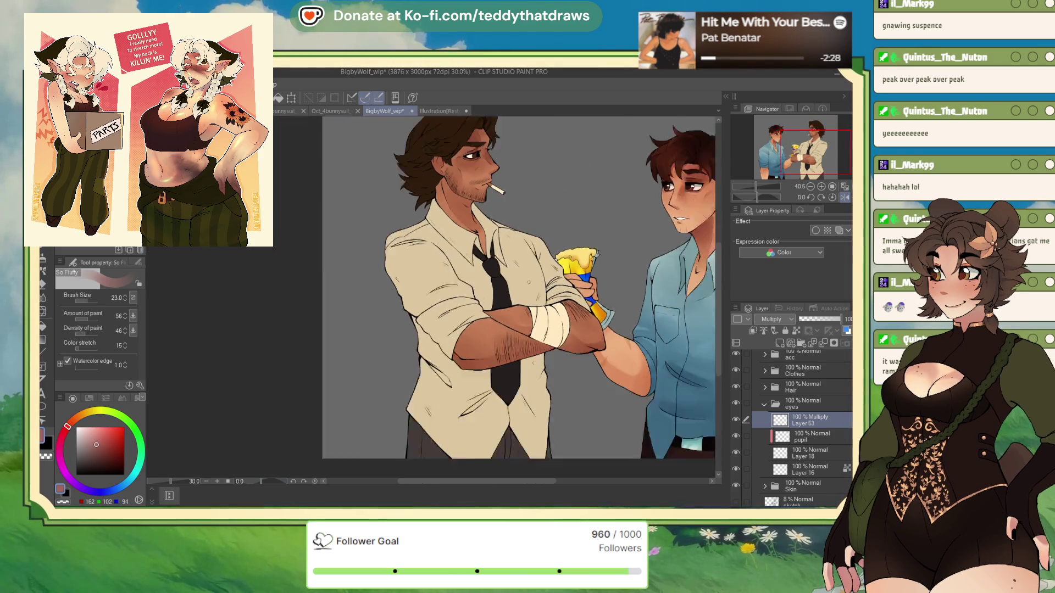
pyautogui.scroll(4, 545, 353)
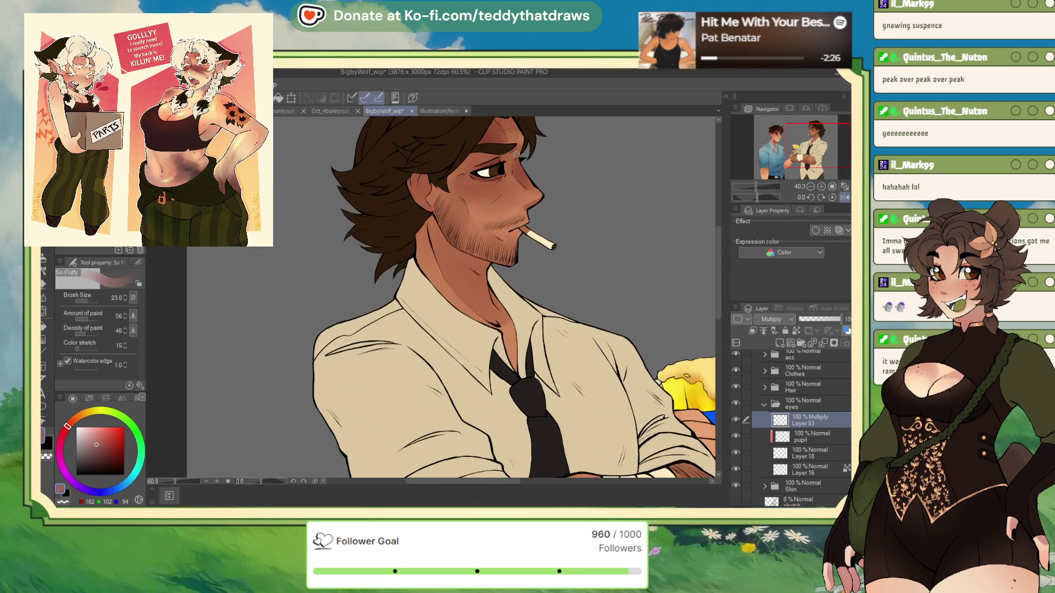
pyautogui.scroll(5, 525, 179)
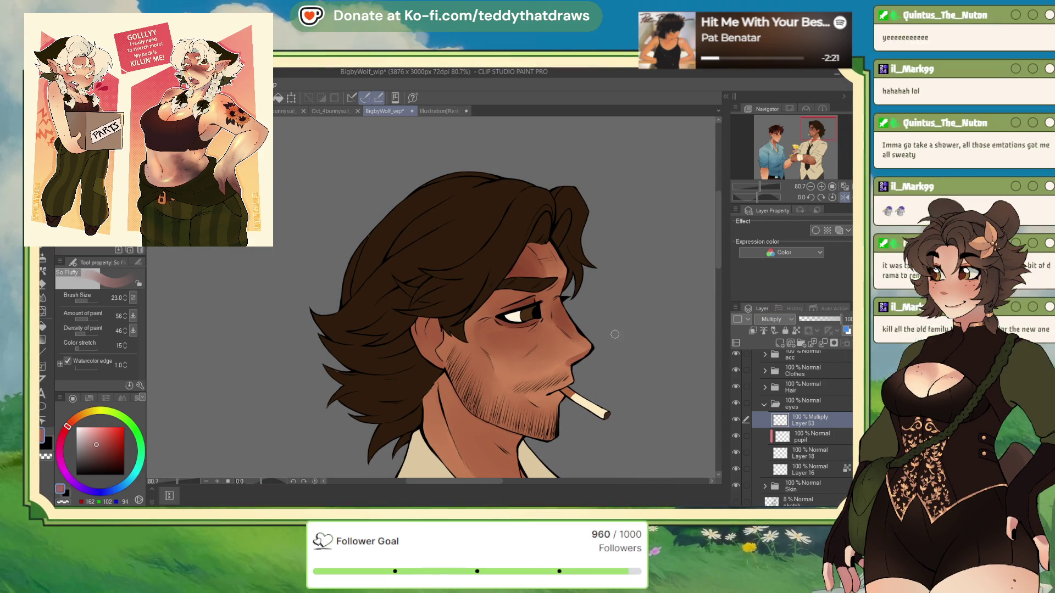
pyautogui.press('p')
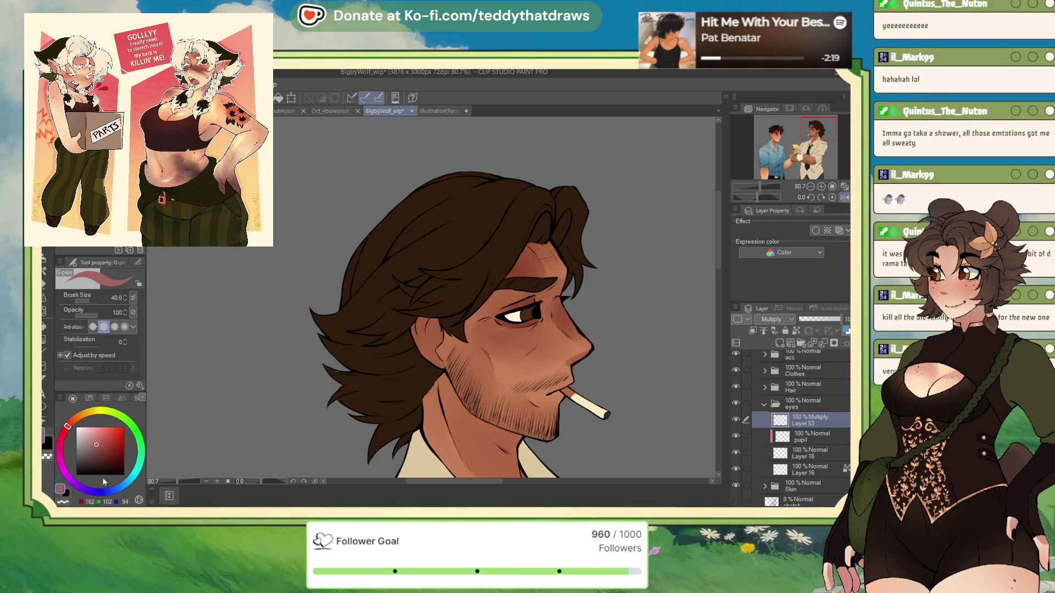
pyautogui.click(105, 492)
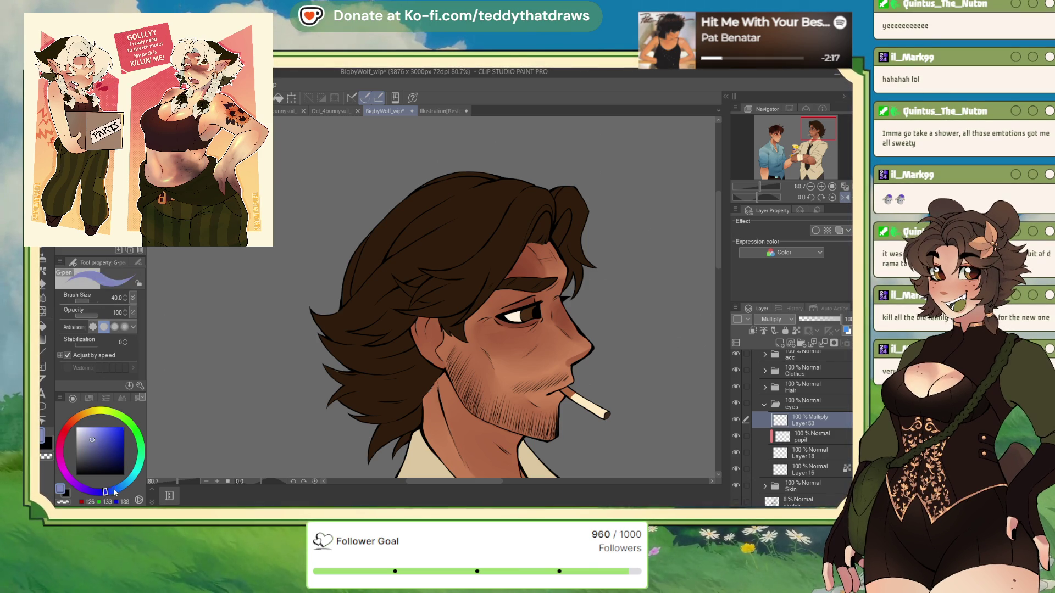
pyautogui.moveTo(104, 491); pyautogui.dragTo(115, 488)
pyautogui.click(93, 435)
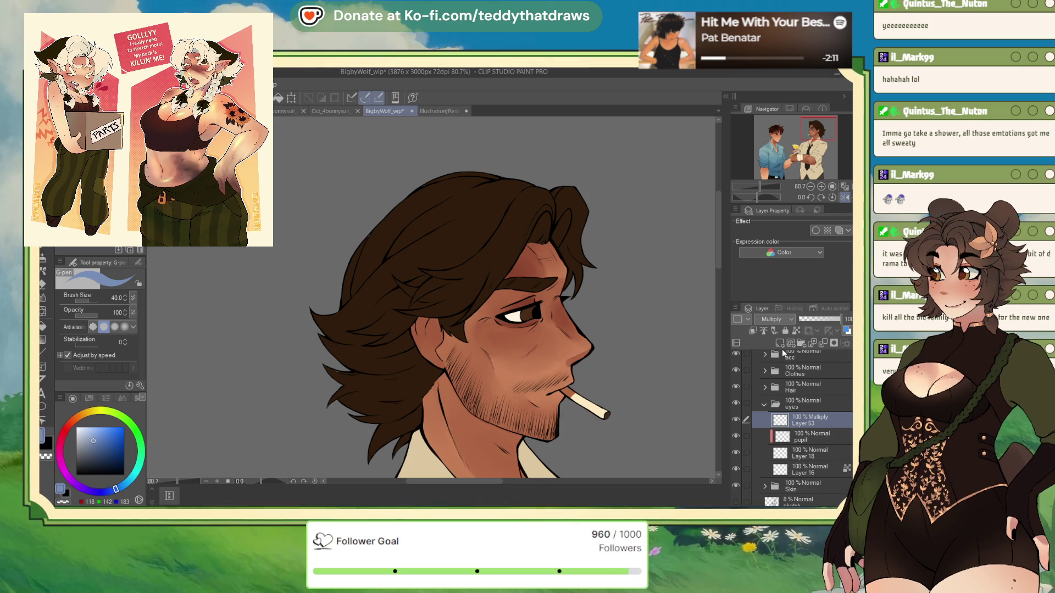
# - Shade Bigby's iris and lower highlight darker with the blue on Layer 53
pyautogui.scroll(5, 527, 283)
pyautogui.moveTo(584, 290)
pyautogui.mouseDown()
pyautogui.moveTo(387, 383)
pyautogui.moveTo(423, 428)
pyautogui.mouseUp()
pyautogui.moveTo(395, 390); pyautogui.dragTo(461, 450)
pyautogui.moveTo(429, 417); pyautogui.dragTo(463, 447)
pyautogui.click(804, 474)
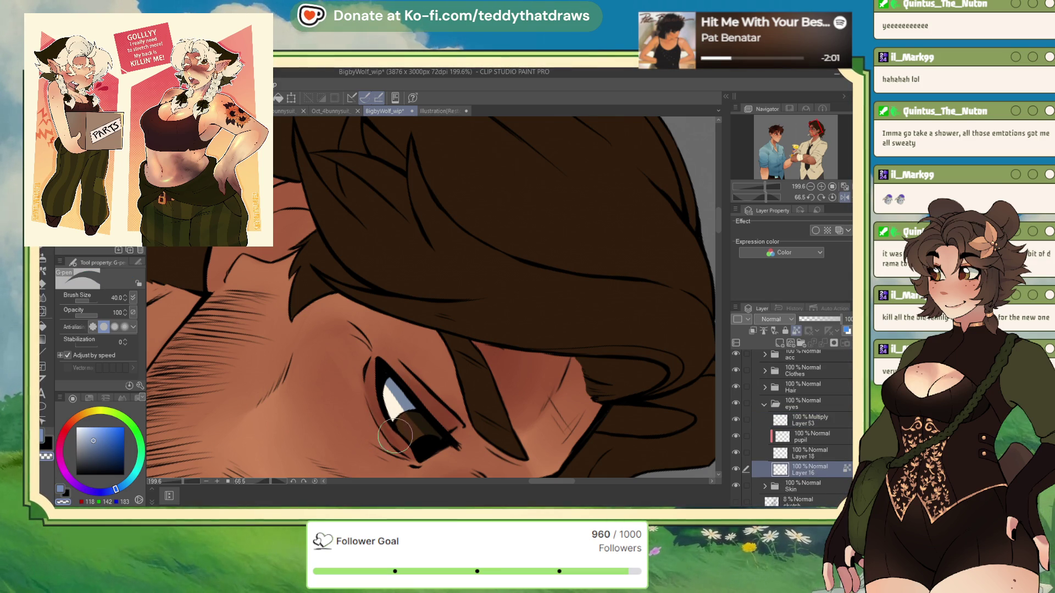
# - On Multiply Layer 53, tint Bigby's eye white with a teal shade
pyautogui.click(819, 422)
pyautogui.click(134, 485)
pyautogui.moveTo(389, 382); pyautogui.dragTo(403, 410)
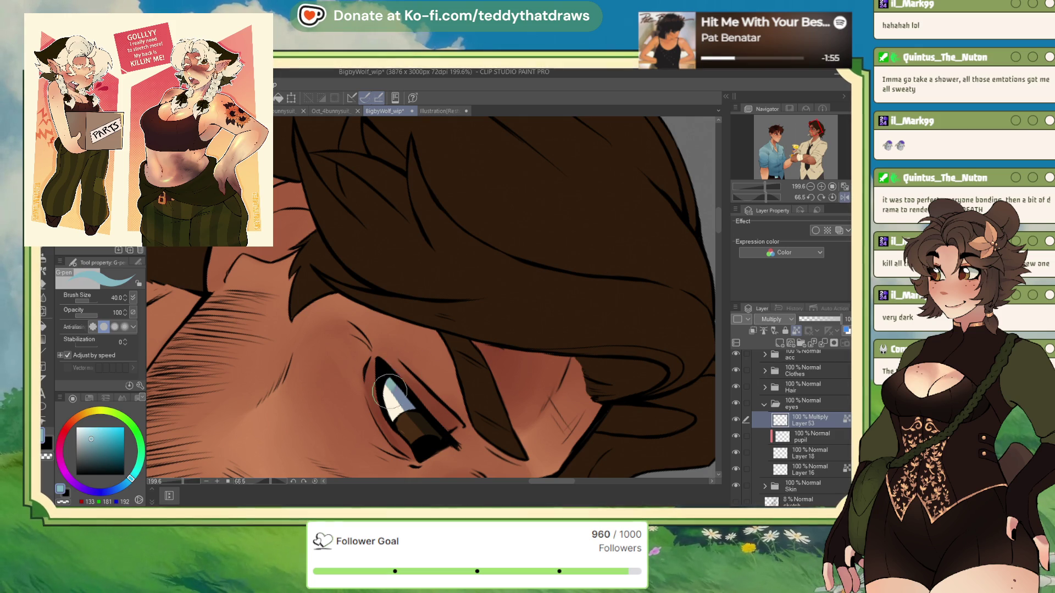
# - Deepen the iris shading with darker teal and lighter dark-blue strokes
pyautogui.click(100, 451)
pyautogui.click(424, 416)
pyautogui.moveTo(418, 416); pyautogui.dragTo(440, 442)
pyautogui.click(106, 492)
pyautogui.click(92, 438)
pyautogui.moveTo(417, 425); pyautogui.dragTo(409, 416)
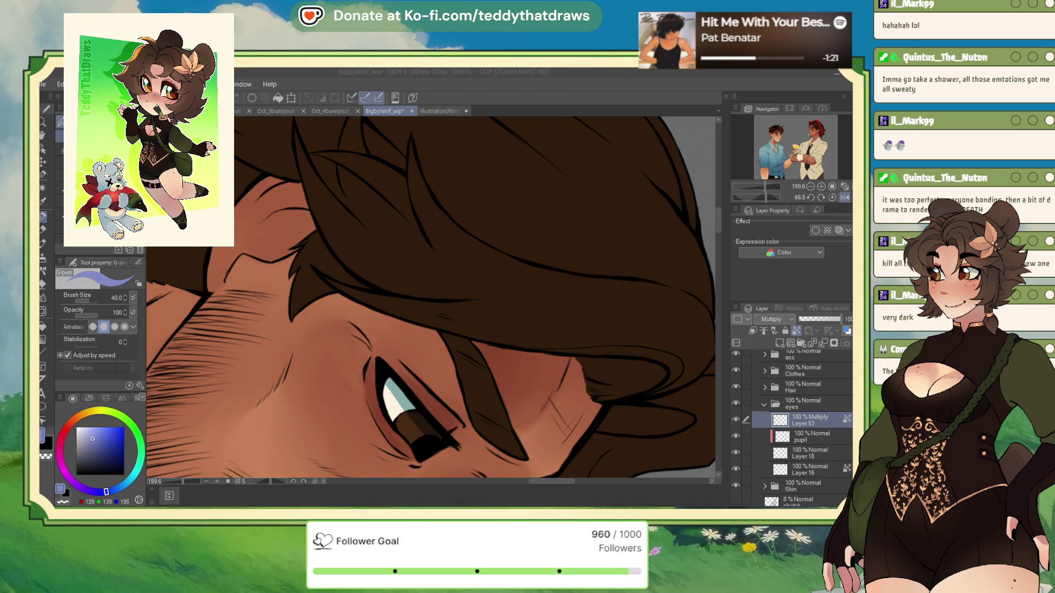
# - Restore the teal colour, turn the canvas upright and zoom out to the face
pyautogui.hotkey('alt', 'Tab')
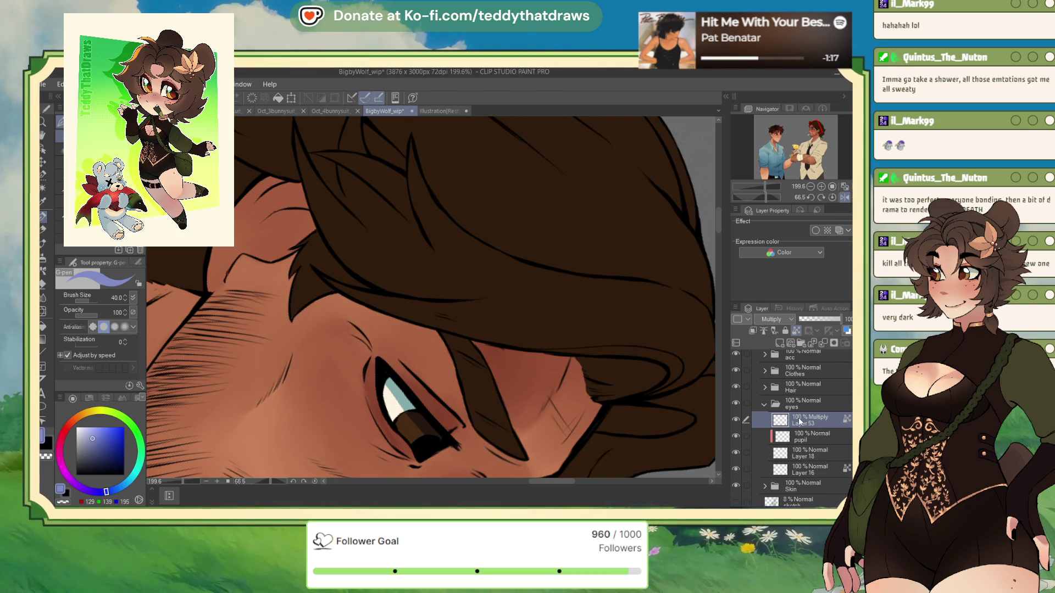
pyautogui.click(132, 481)
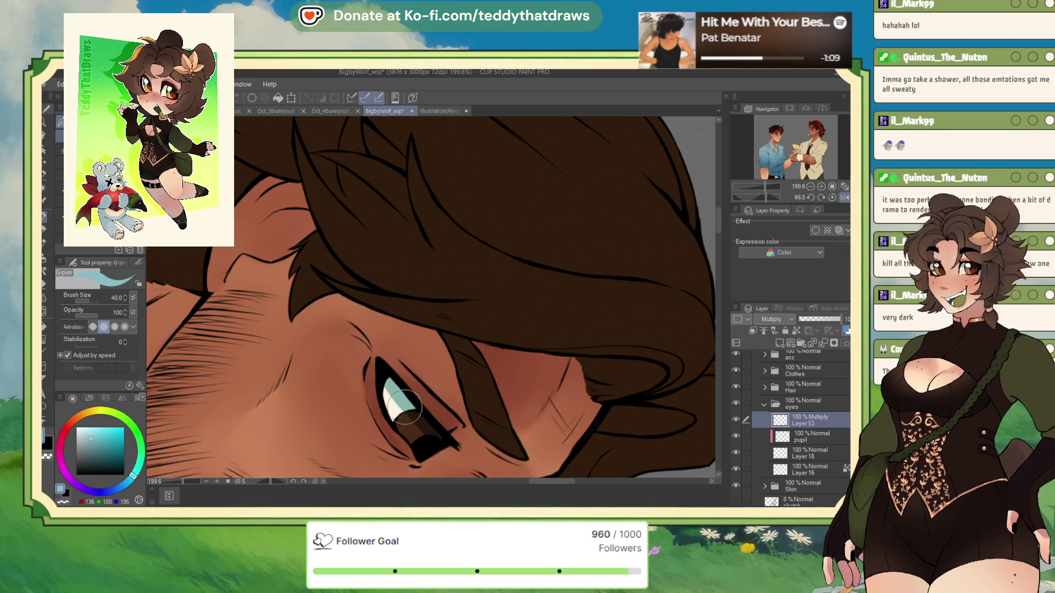
pyautogui.click(833, 197)
pyautogui.click(811, 186)
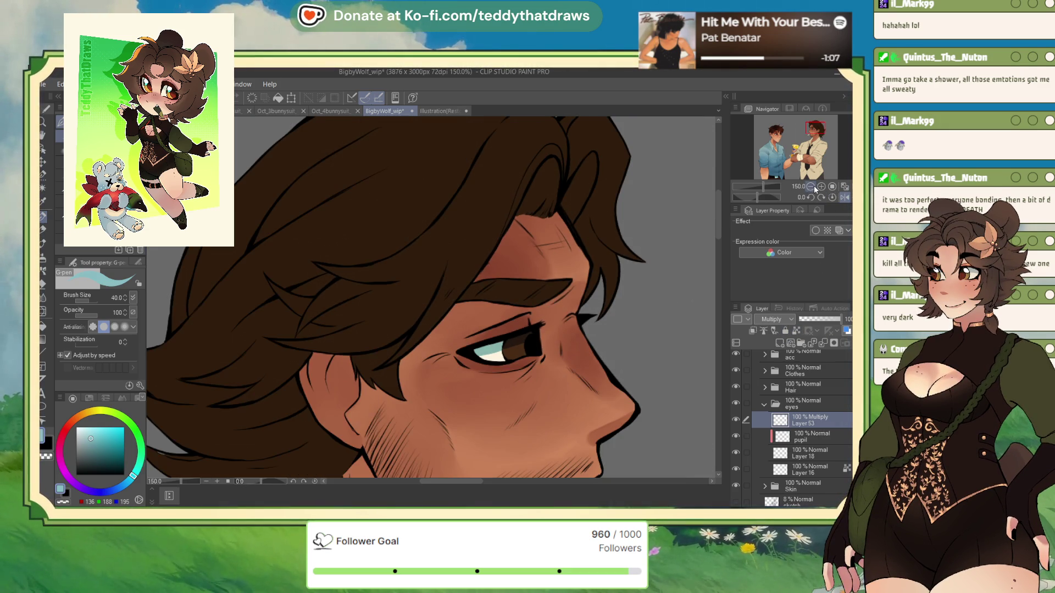
# - Lower the eye shading opacity and add a Glow dodge layer clipped to the pupil
pyautogui.scroll(-5, 591, 238)
pyautogui.scroll(5, 592, 237)
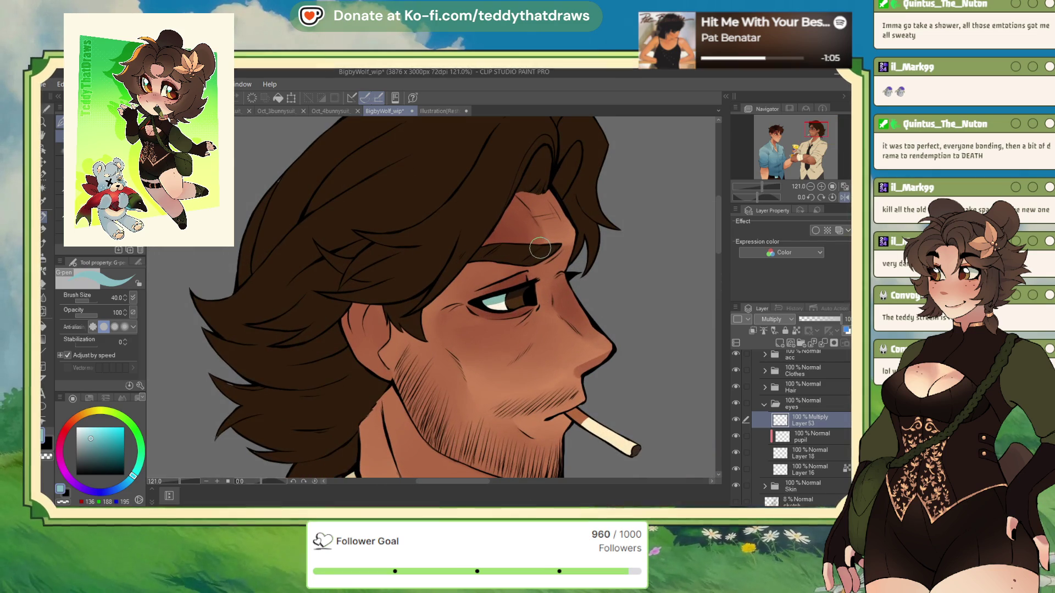
pyautogui.click(822, 320)
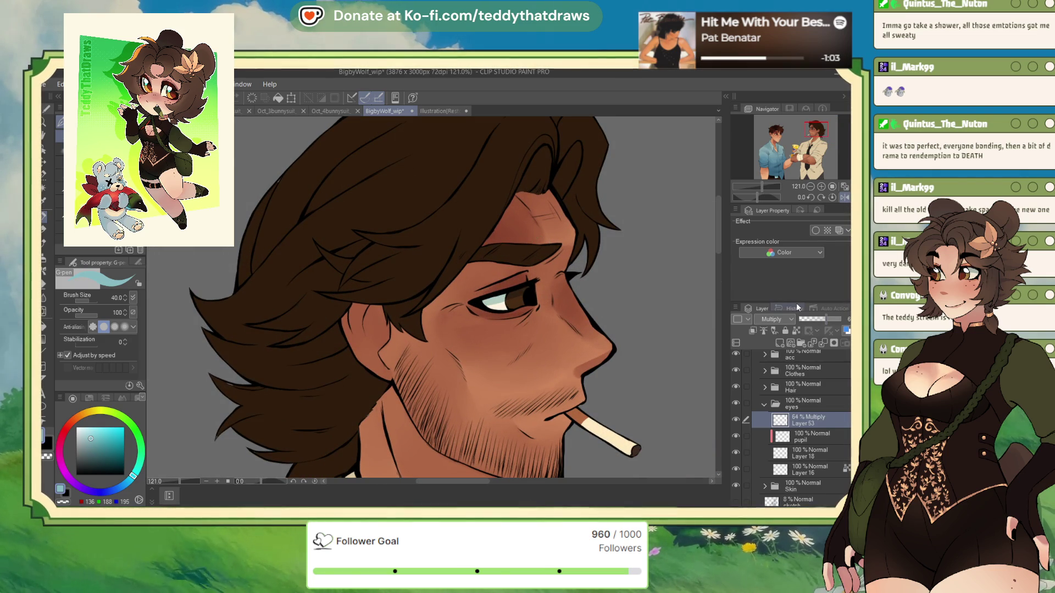
pyautogui.scroll(6, 511, 281)
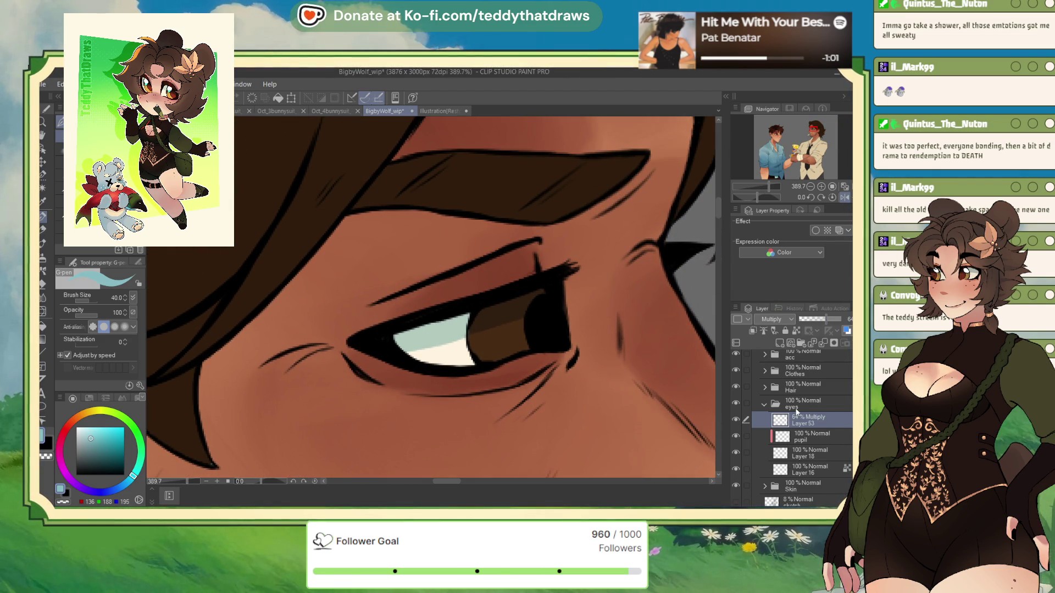
pyautogui.click(806, 438)
pyautogui.hotkey('ctrl', 'shift', 'n')
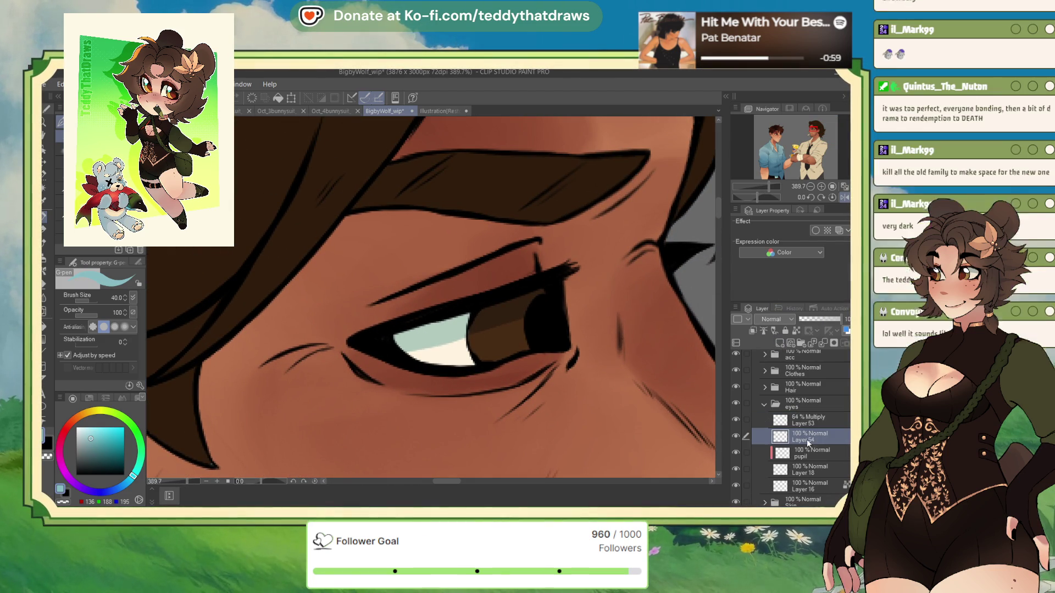
pyautogui.click(752, 330)
pyautogui.click(774, 319)
pyautogui.click(774, 434)
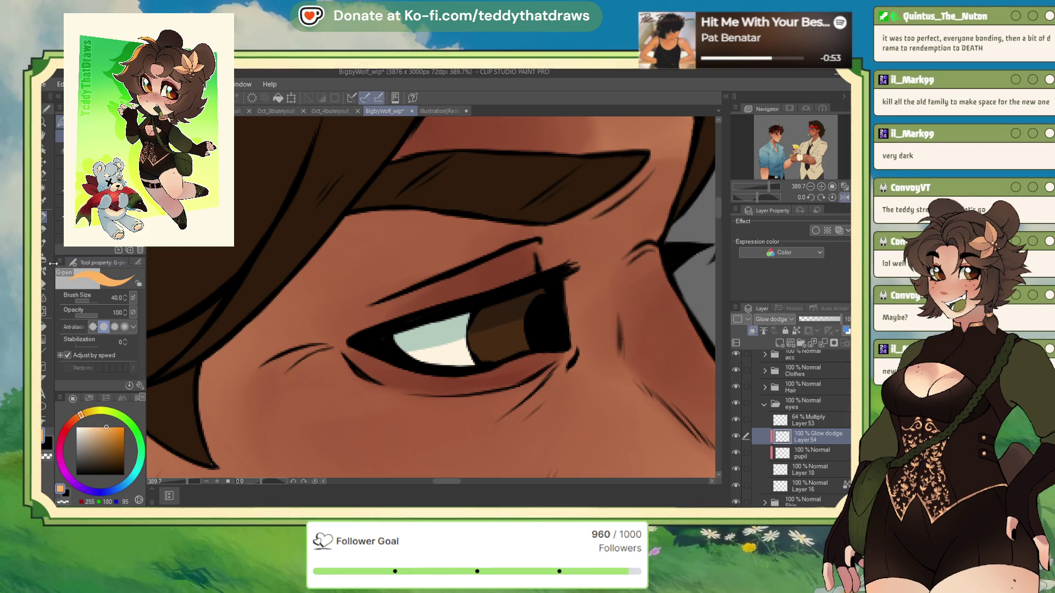
# - Airbrush a bright orange glow on the lower iris at size 50, dimmed to 57%
pyautogui.press('b')
pyautogui.click(90, 299)
pyautogui.moveTo(563, 373)
pyautogui.mouseDown()
pyautogui.moveTo(470, 388)
pyautogui.moveTo(518, 329)
pyautogui.moveTo(530, 386)
pyautogui.mouseUp()
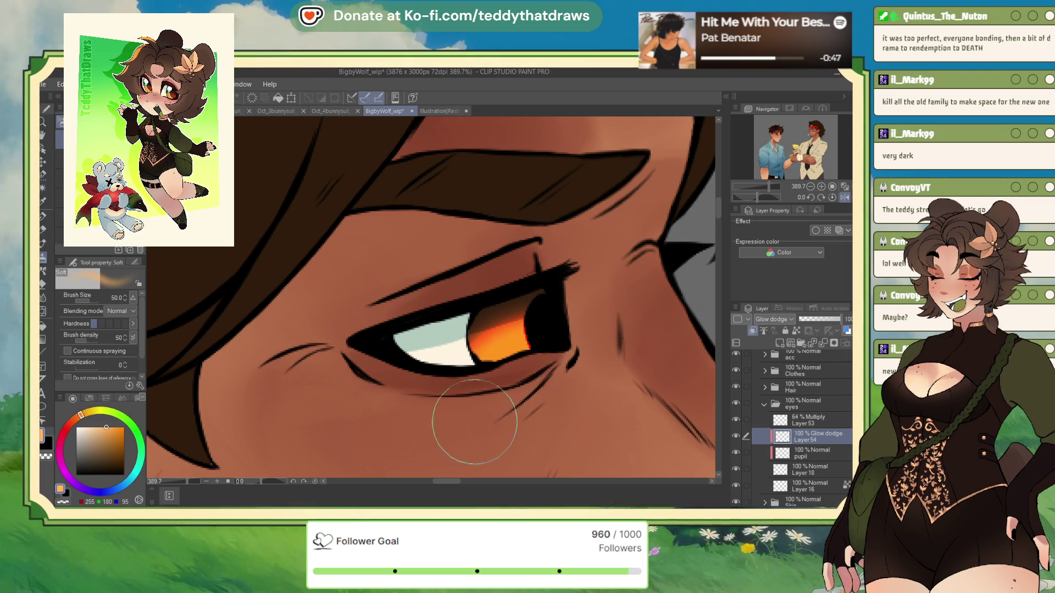
pyautogui.click(822, 319)
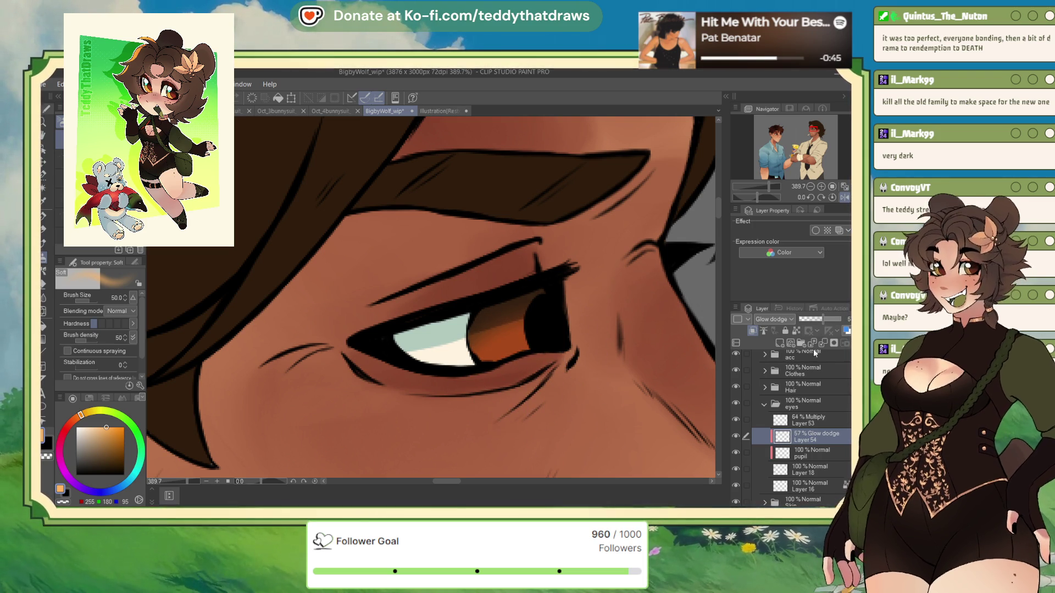
# - On another new layer, pen a brighter orange arc along the iris edge and lower its opacity
pyautogui.click(779, 343)
pyautogui.scroll(-10, 772, 319)
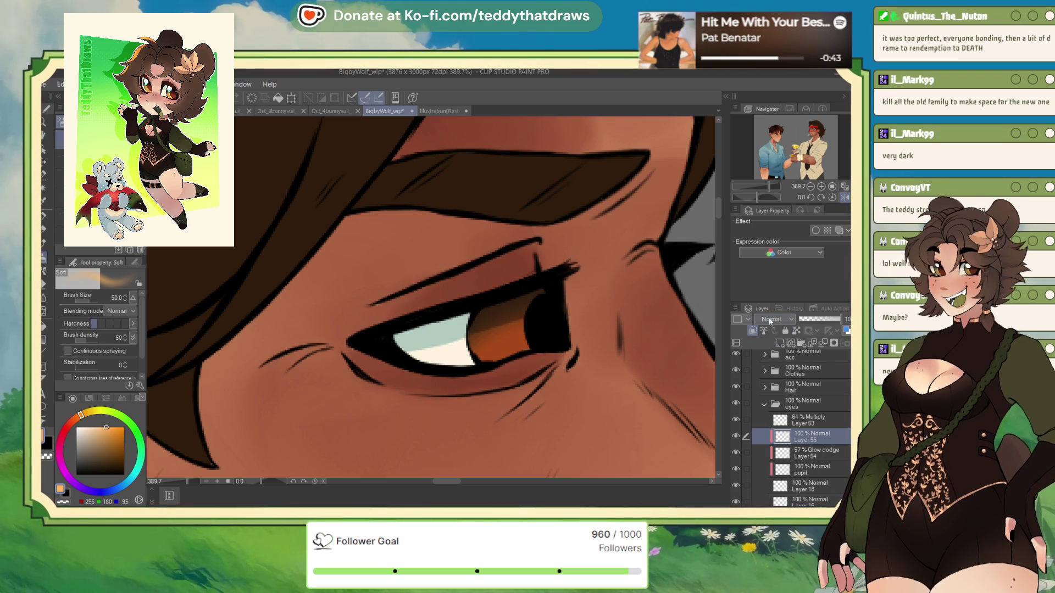
pyautogui.click(42, 217)
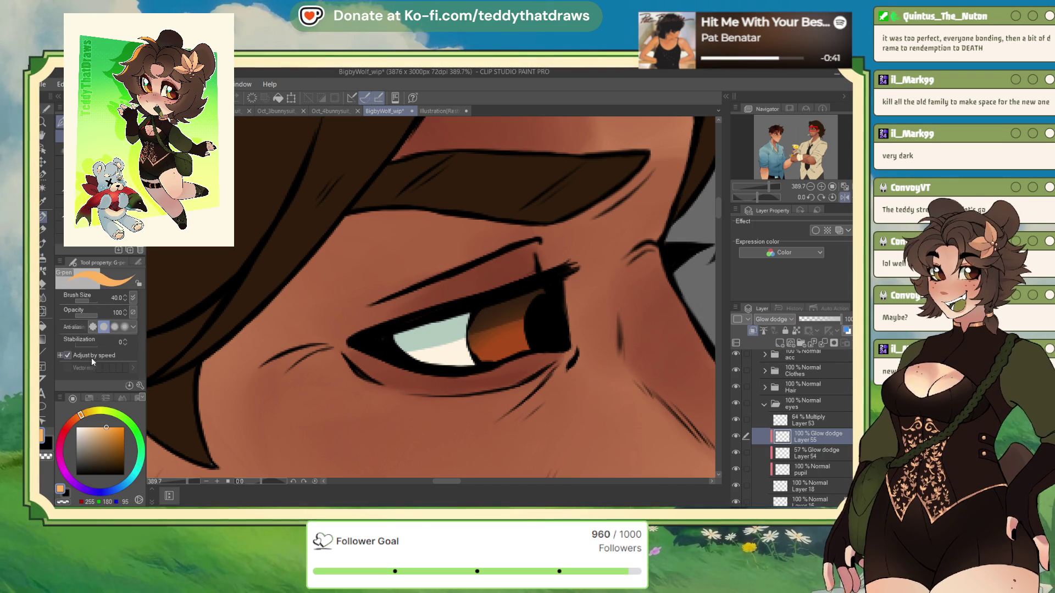
pyautogui.click(110, 426)
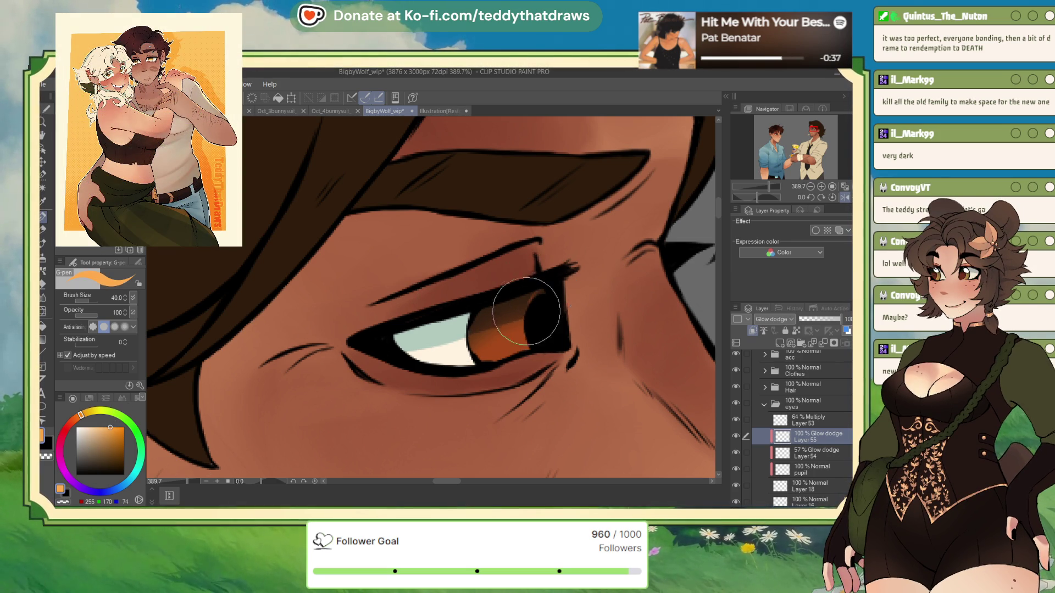
pyautogui.moveTo(537, 293); pyautogui.dragTo(526, 349)
pyautogui.click(813, 320)
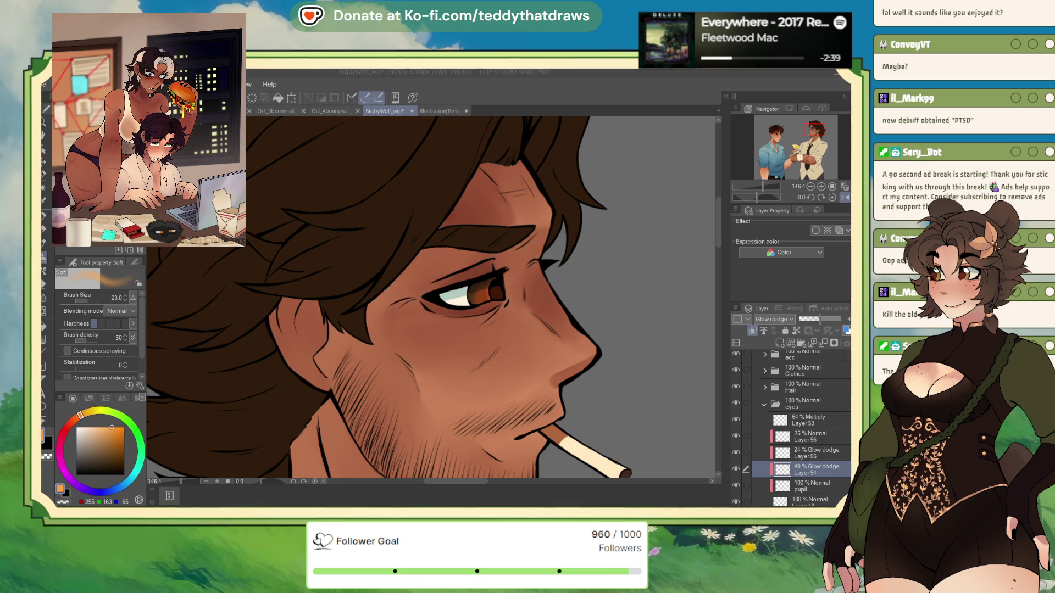
# - Mirror the view, collapse the eyes folder, and add a new layer in the Hair folder
pyautogui.scroll(-6, 507, 212)
pyautogui.scroll(1, 681, 324)
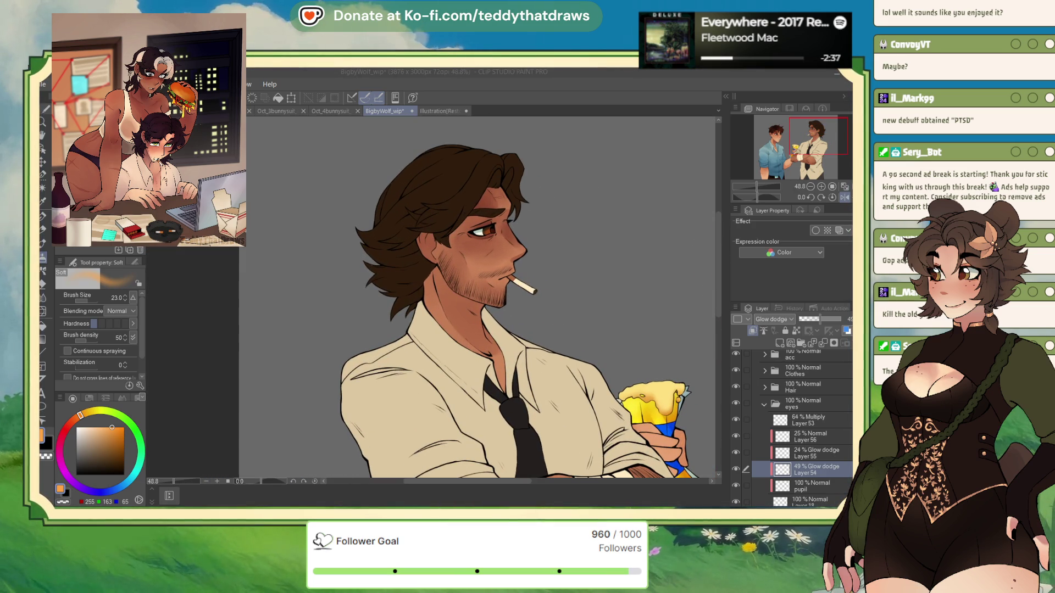
pyautogui.scroll(-3, 478, 297)
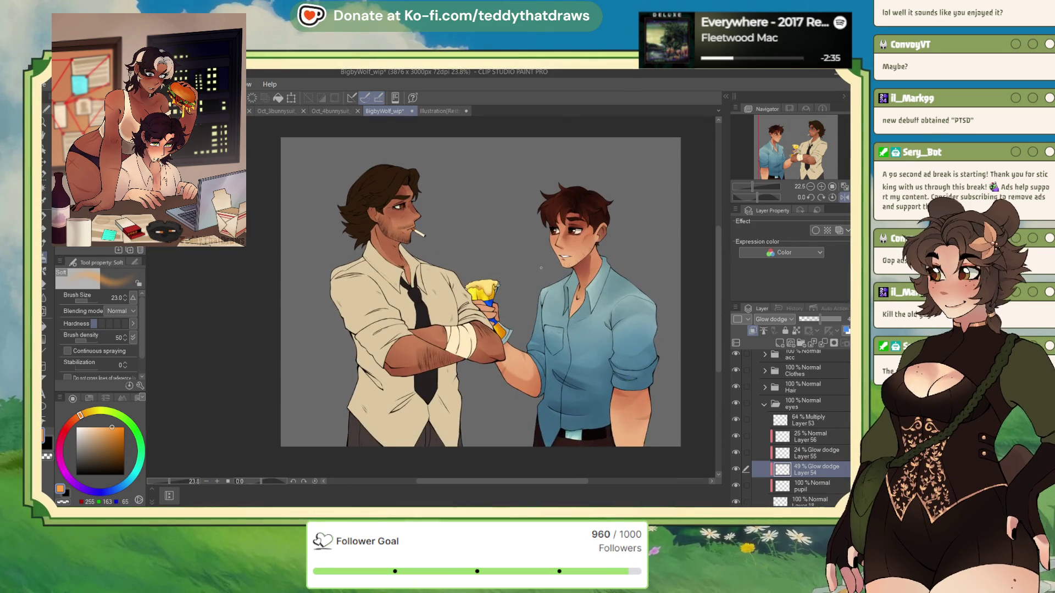
pyautogui.click(837, 198)
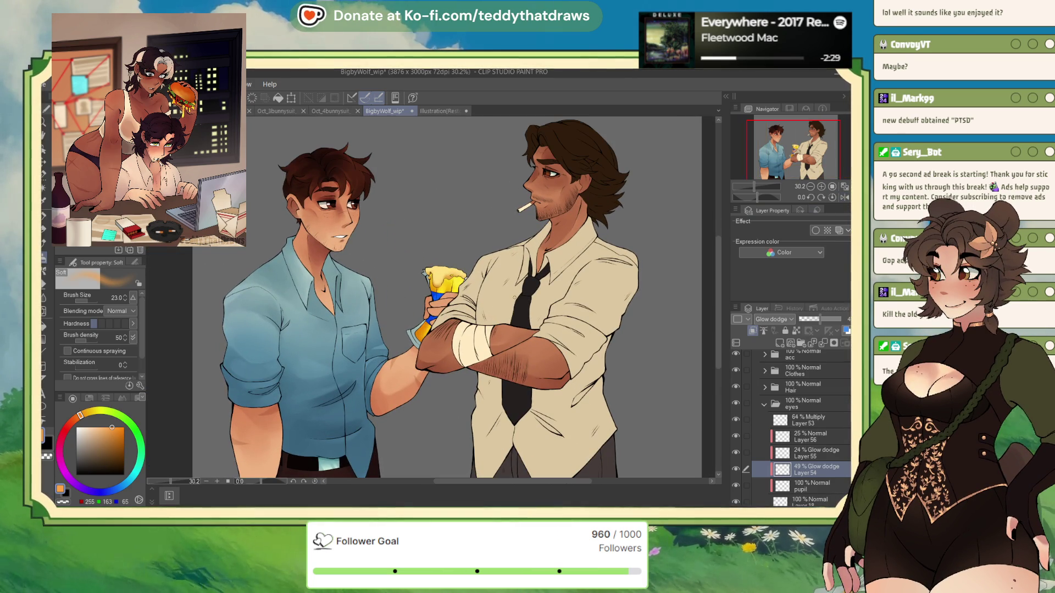
pyautogui.click(770, 410)
pyautogui.click(763, 404)
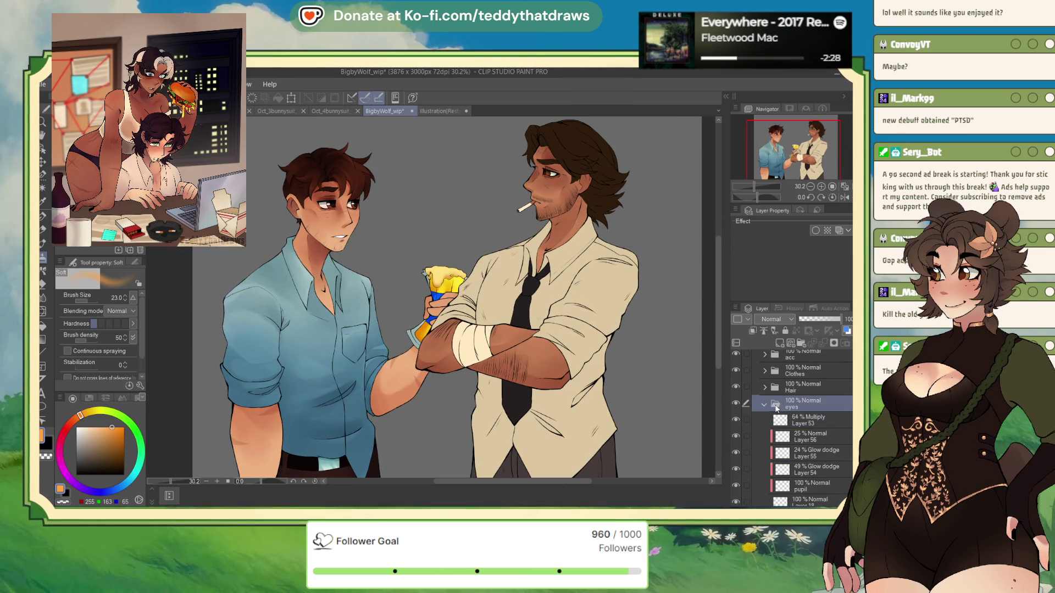
pyautogui.click(765, 388)
pyautogui.click(796, 387)
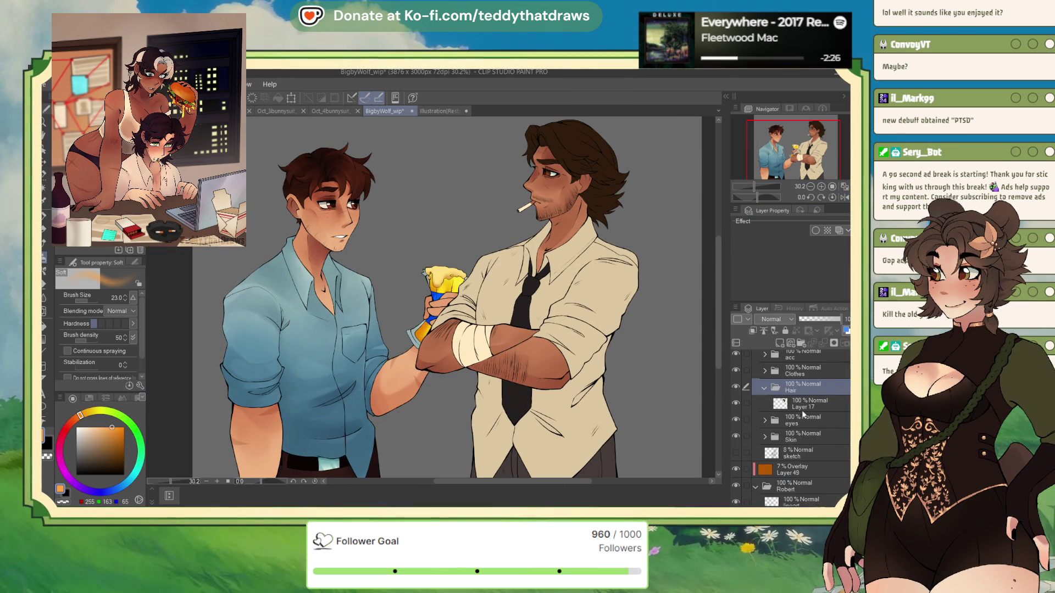
pyautogui.click(780, 342)
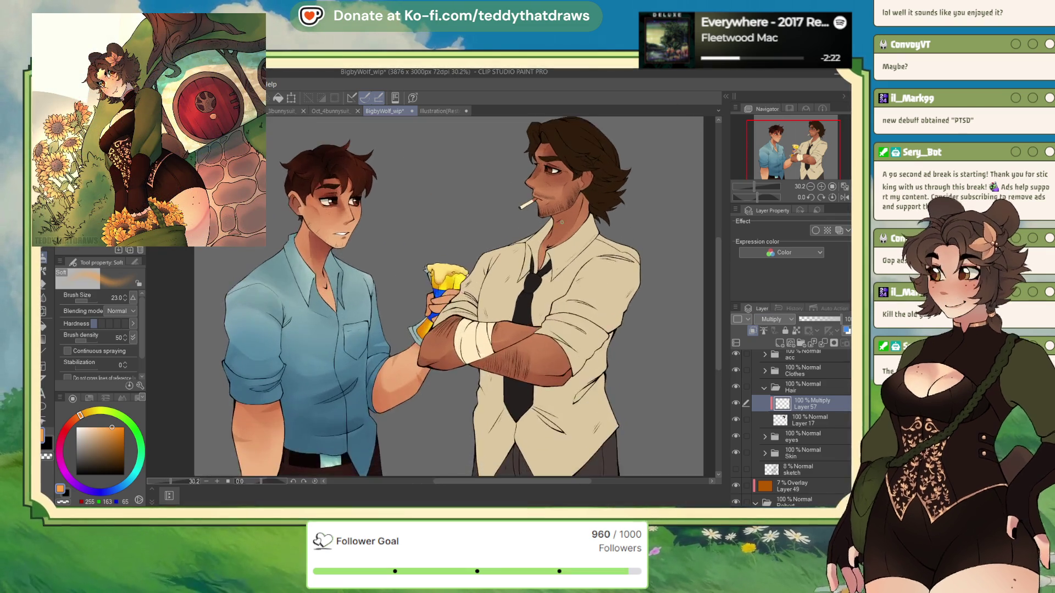
# - Fill a selected strand of Bigby's hair with blue shading on Layer 57
pyautogui.scroll(3, 602, 158)
pyautogui.press('h')
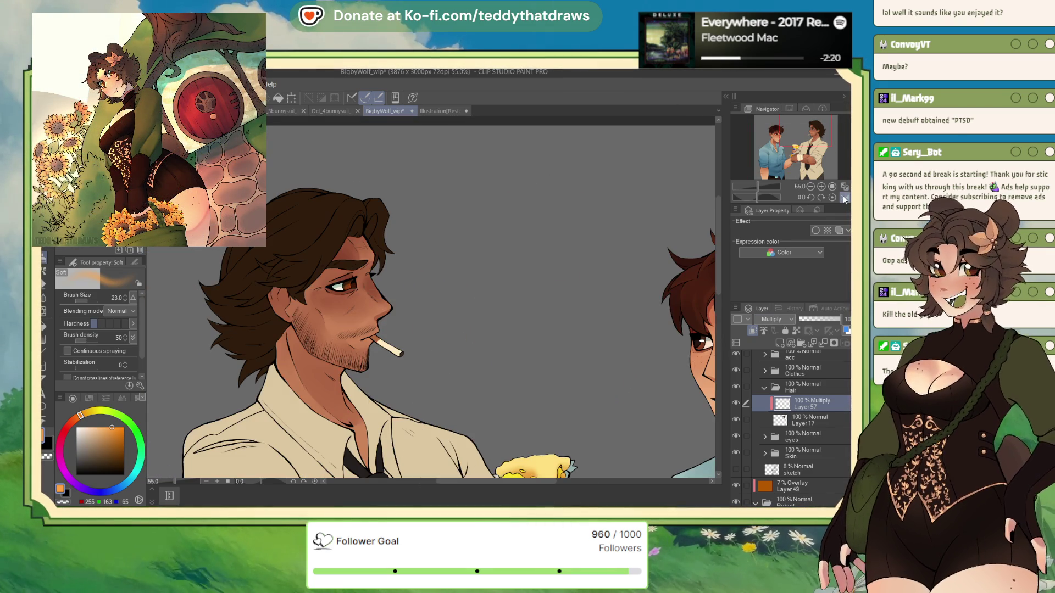
pyautogui.scroll(2, 351, 308)
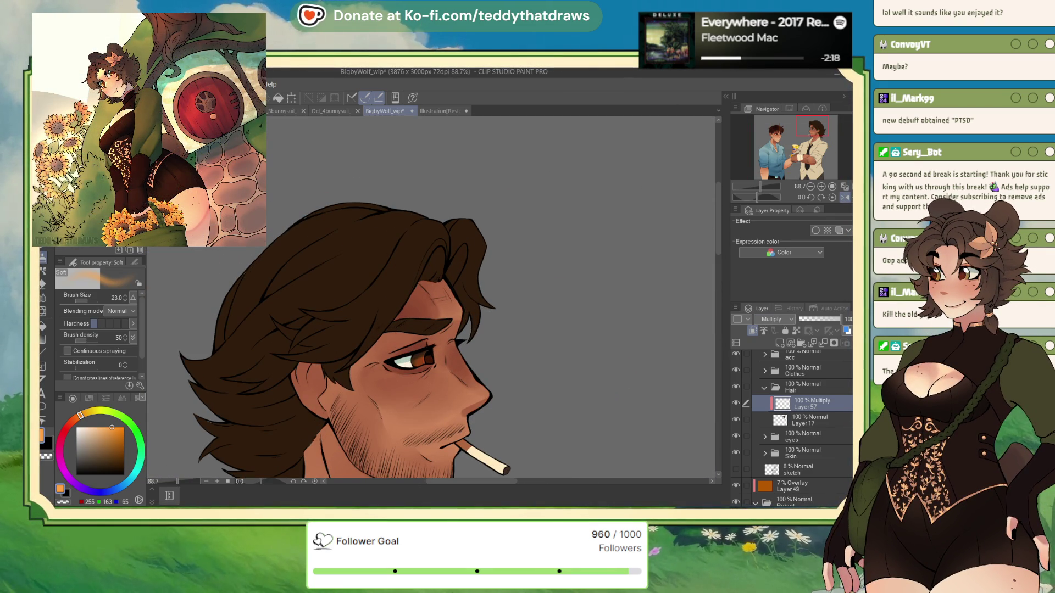
pyautogui.press('g')
pyautogui.click(438, 263)
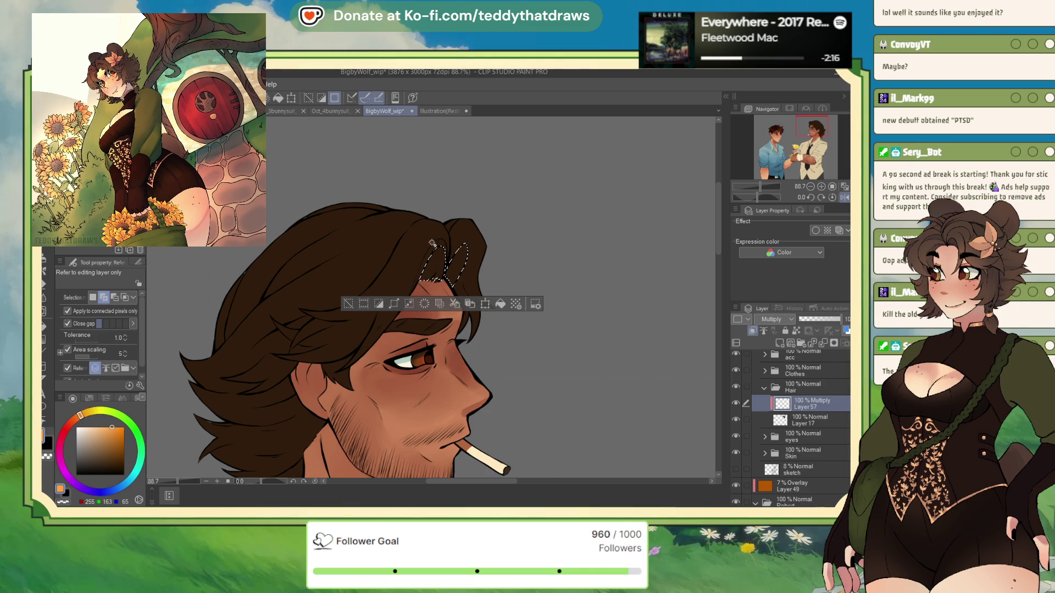
pyautogui.click(121, 488)
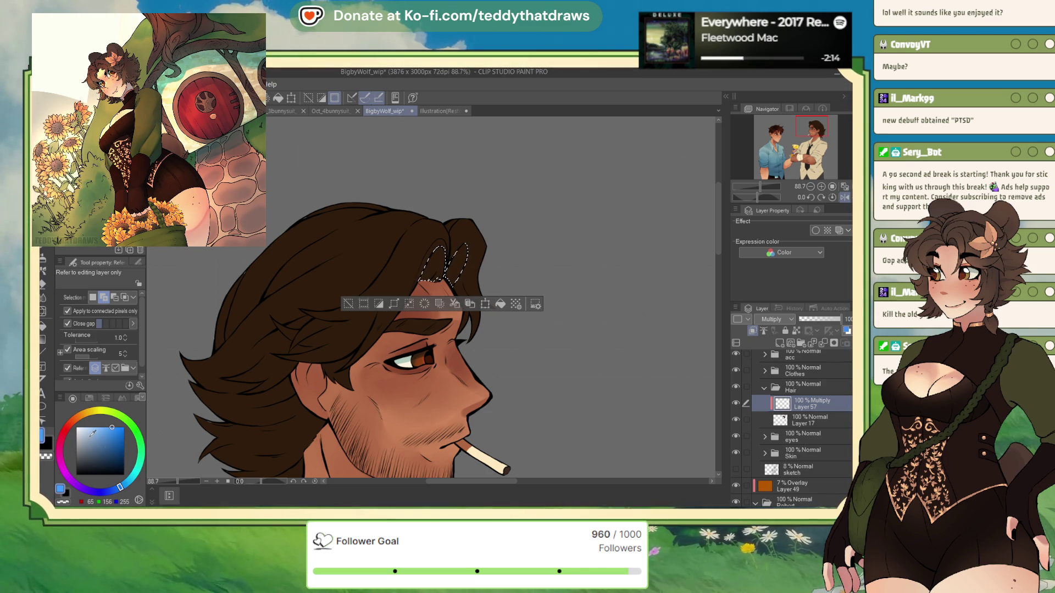
pyautogui.click(486, 306)
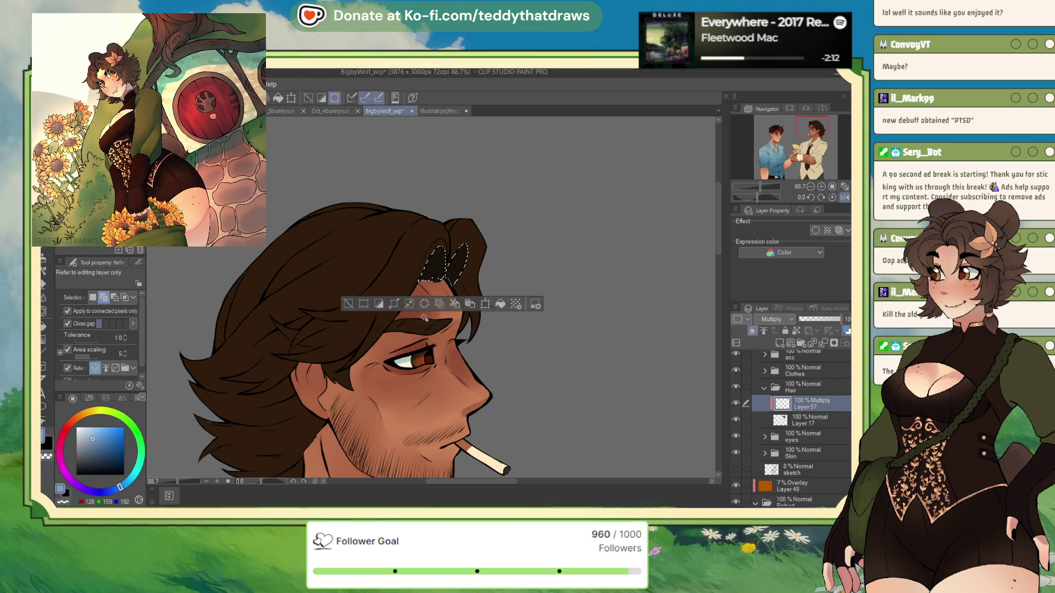
pyautogui.click(345, 306)
# - Lock Layer 57's transparency, recolour the strand purple, set 58% opacity, and add a layer above
pyautogui.press('m')
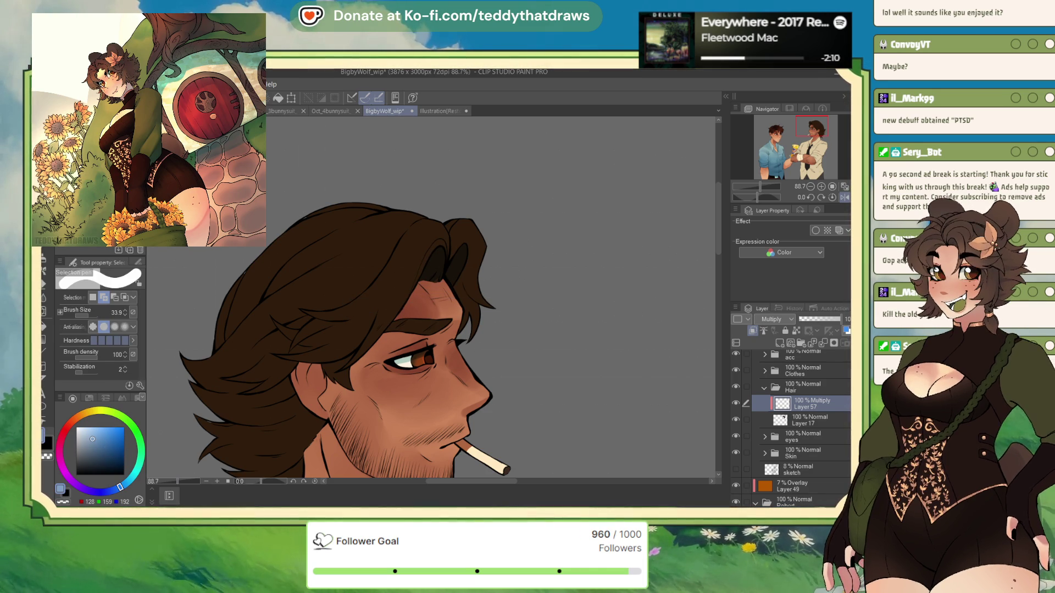
pyautogui.press('p')
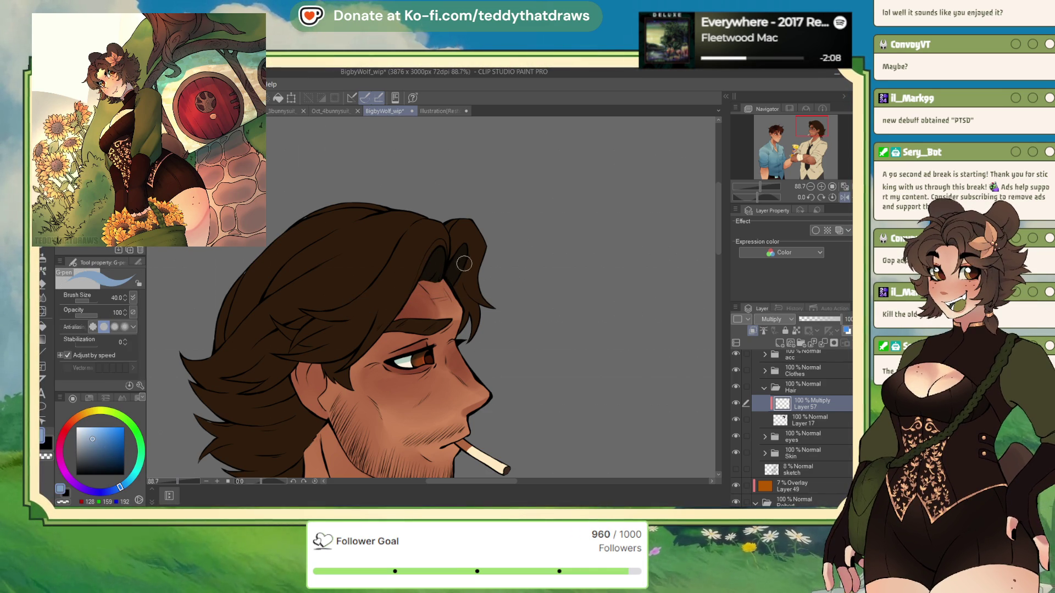
pyautogui.click(794, 330)
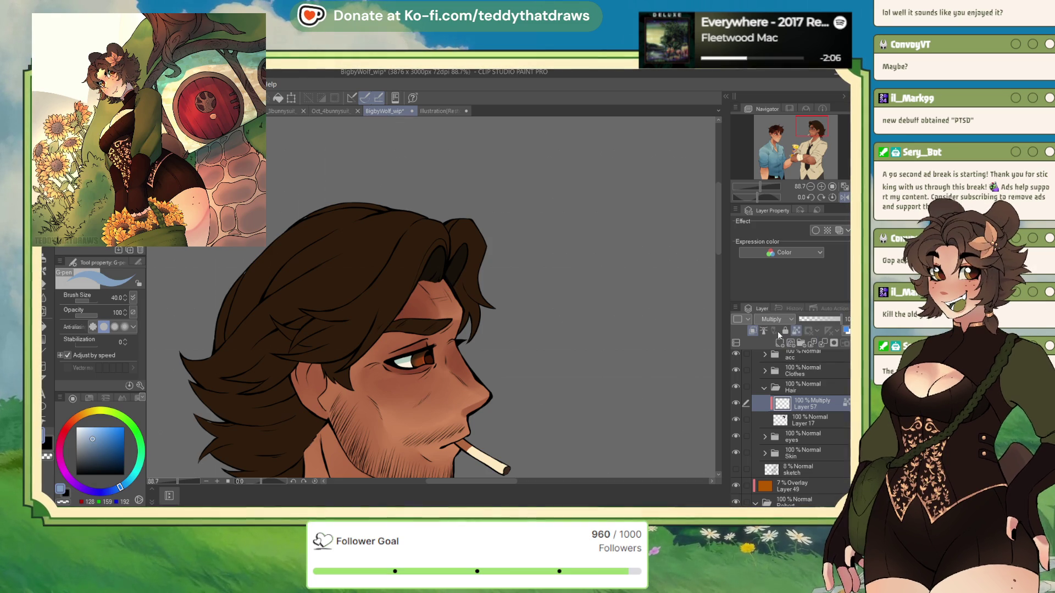
pyautogui.click(126, 483)
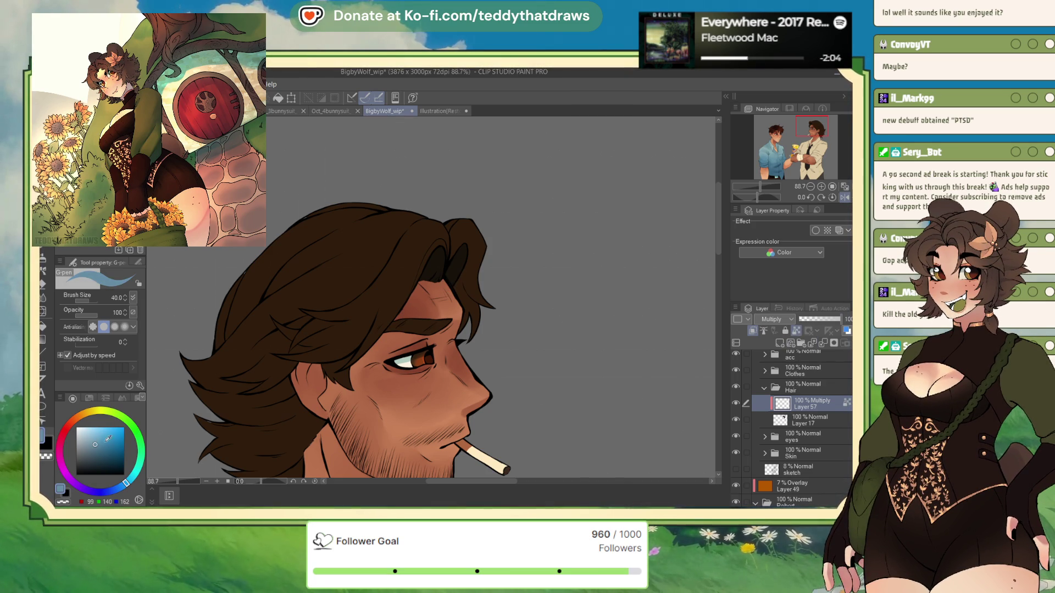
pyautogui.click(91, 490)
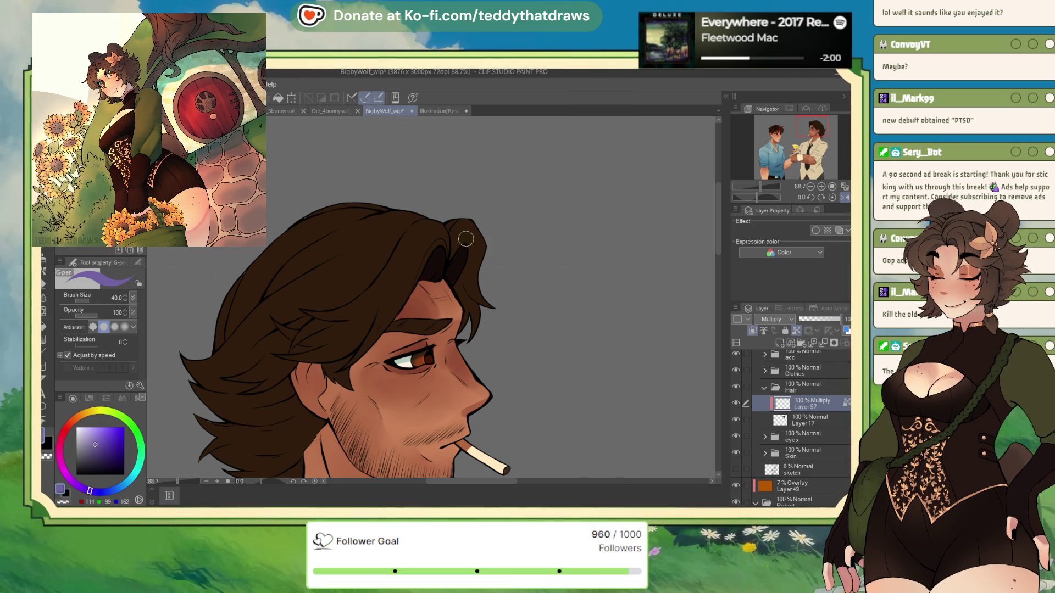
pyautogui.click(822, 319)
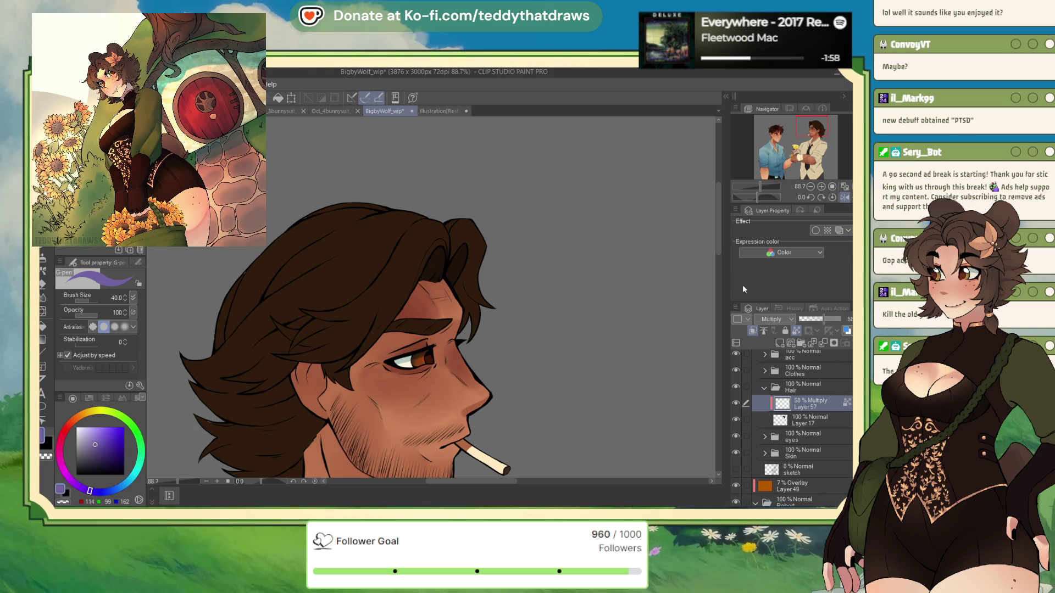
pyautogui.click(777, 343)
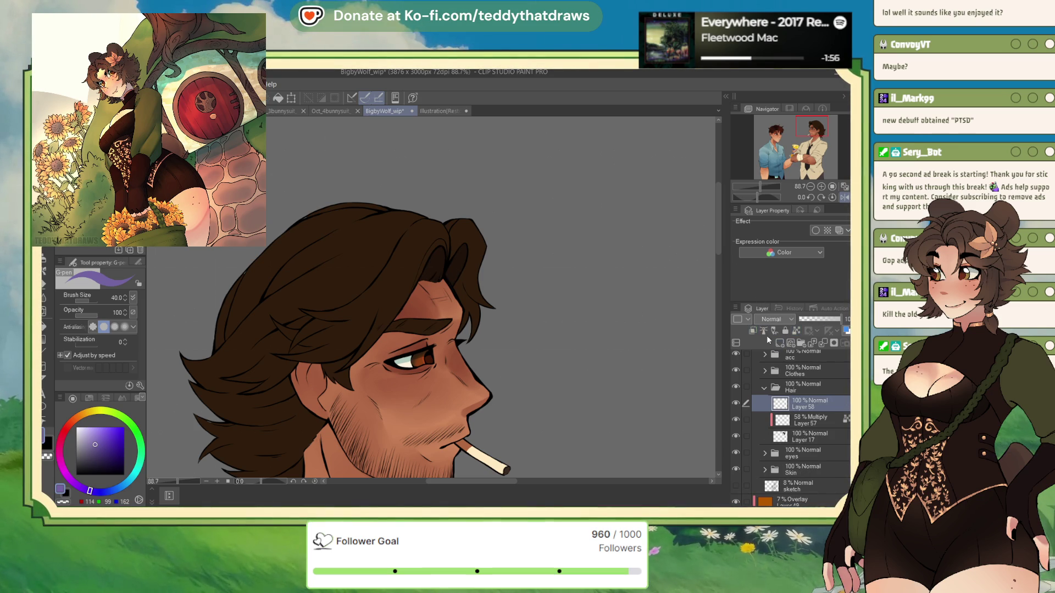
# - Set Layer 58 to Multiply, use the Soft airbrush at about 287, then sample the hair brown from Layer 17
pyautogui.click(773, 320)
pyautogui.click(774, 341)
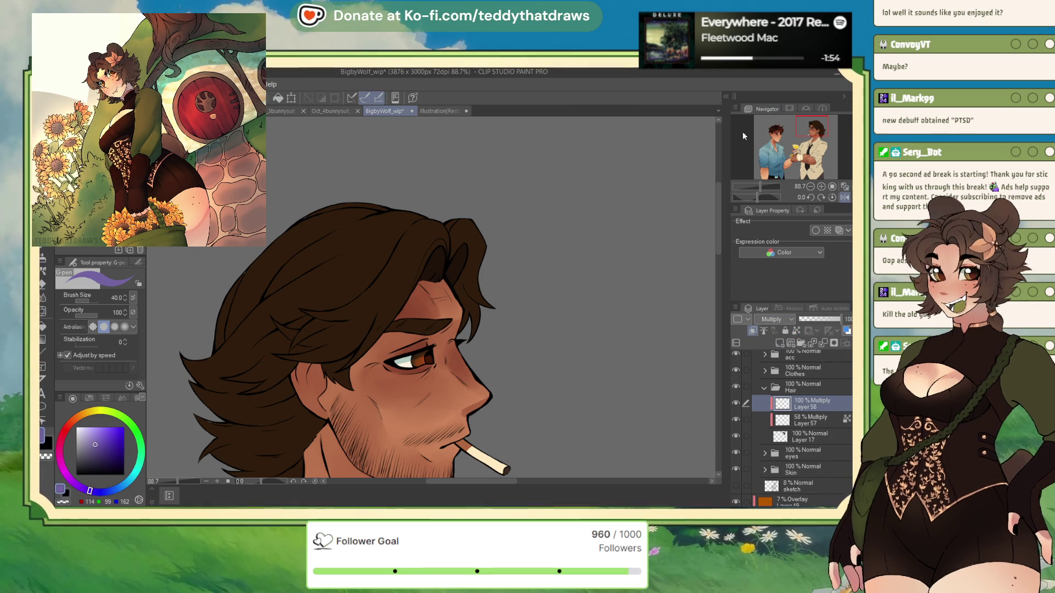
pyautogui.press('b')
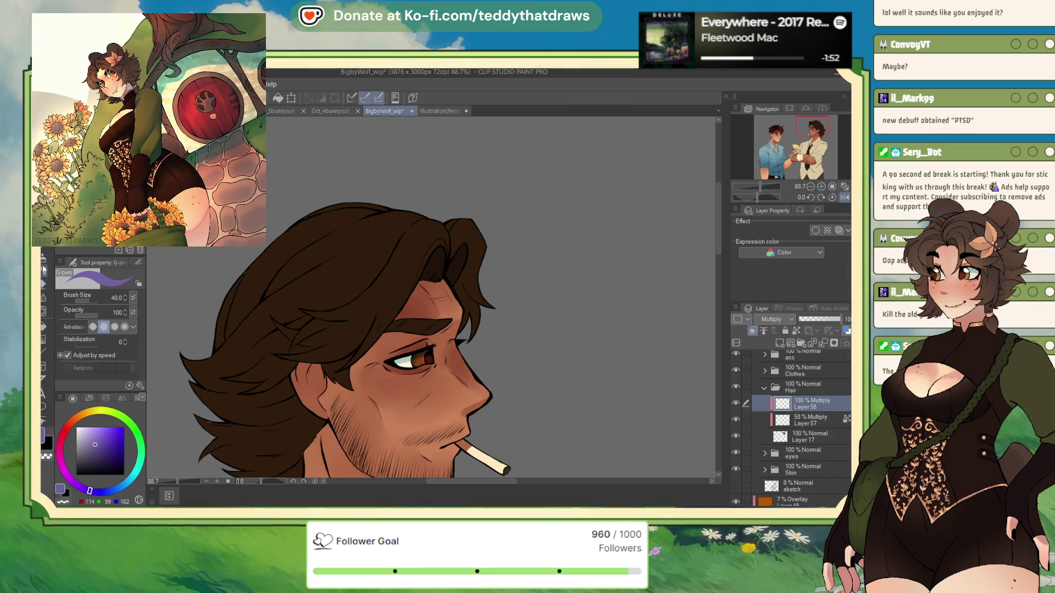
pyautogui.moveTo(100, 298); pyautogui.dragTo(108, 300)
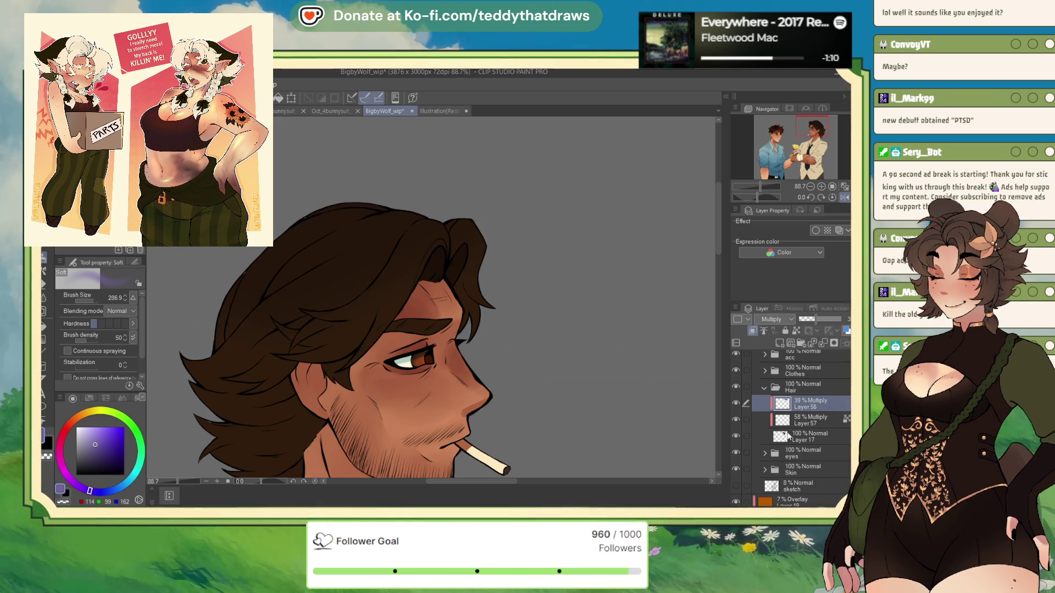
pyautogui.click(802, 436)
pyautogui.keyDown('alt'); pyautogui.click(276, 427); pyautogui.keyUp('alt')
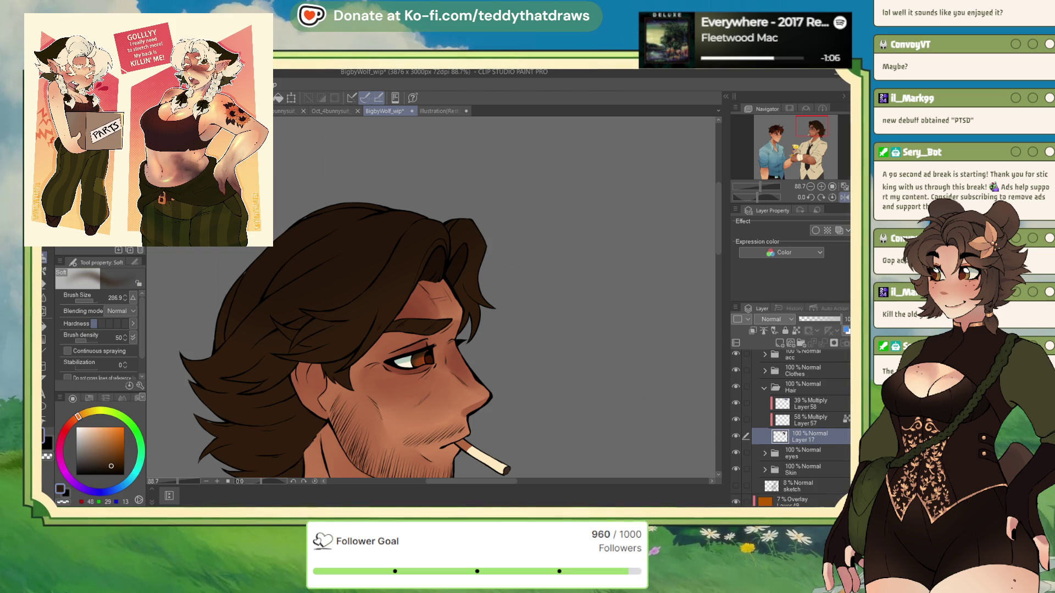
# - Add Layer 59 above Layer 58 as a Multiply layer and flip the canvas view back
pyautogui.press('p')
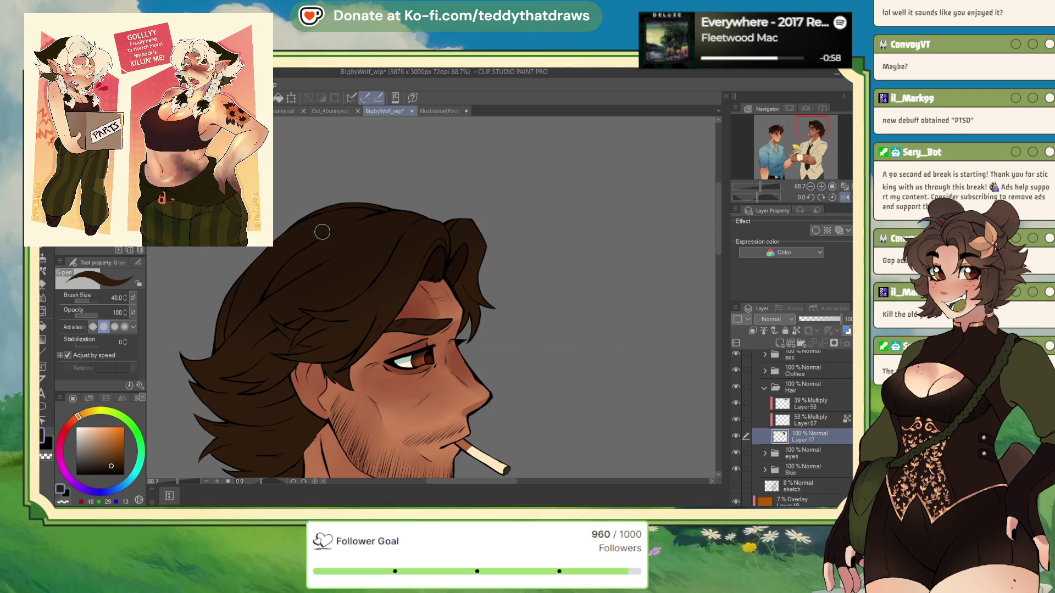
pyautogui.click(807, 420)
pyautogui.click(808, 403)
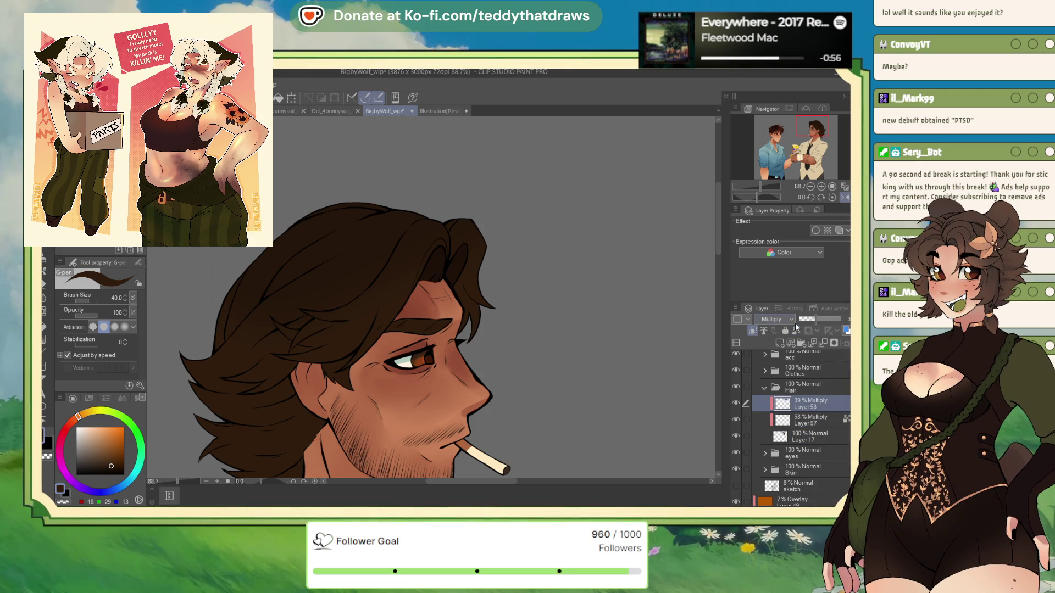
pyautogui.hotkey('ctrl', 'shift', 'n')
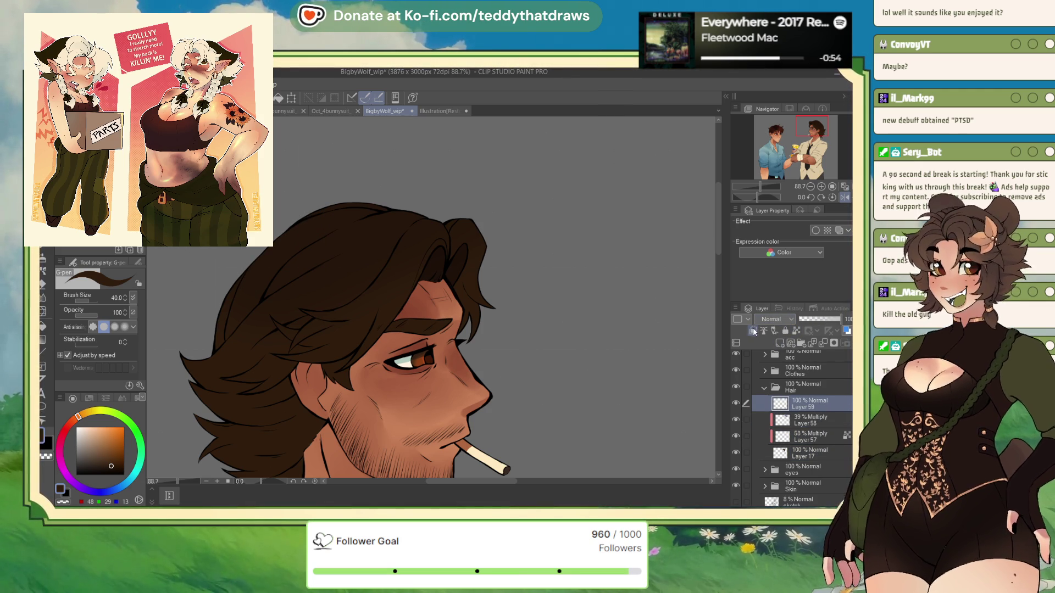
pyautogui.click(774, 318)
pyautogui.click(774, 343)
pyautogui.press('h')
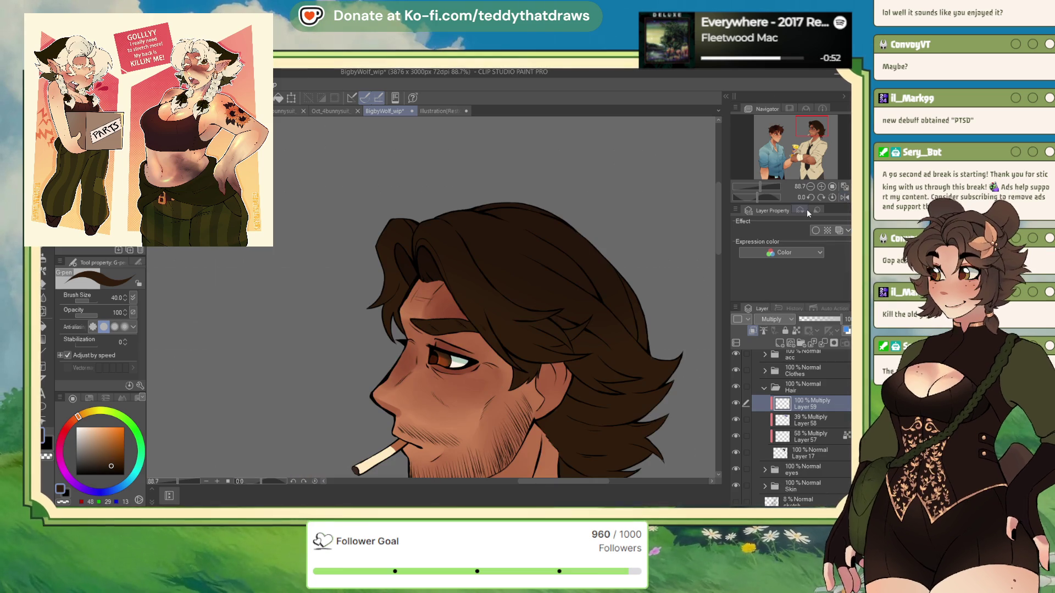
# - Pick a muted purple and paint darker strand shading across the top of Bigby's hair
pyautogui.click(71, 424)
pyautogui.moveTo(71, 425)
pyautogui.mouseDown()
pyautogui.moveTo(61, 460)
pyautogui.moveTo(93, 444)
pyautogui.mouseUp()
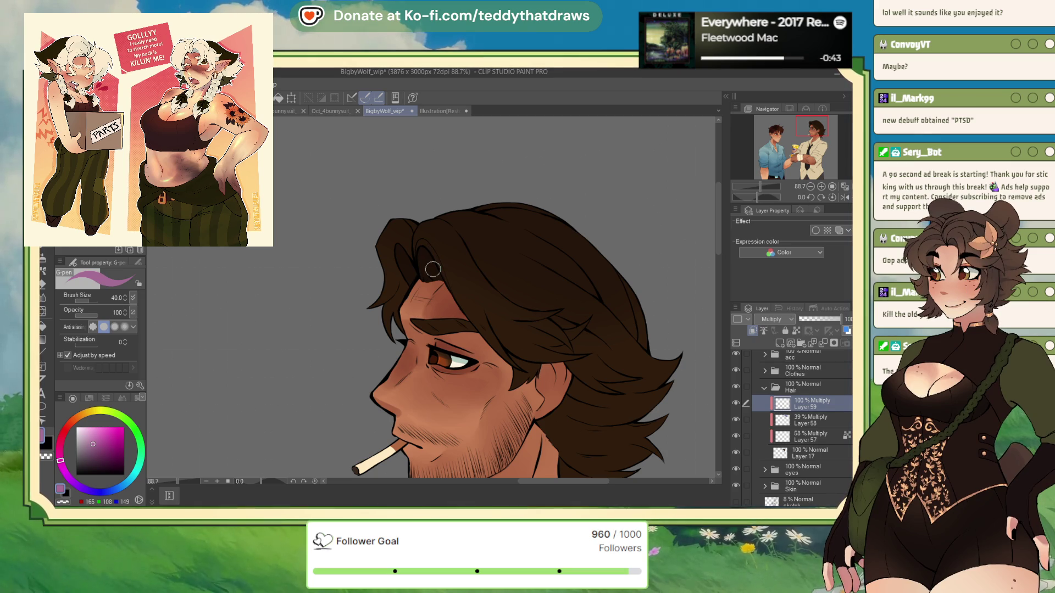
pyautogui.moveTo(67, 475); pyautogui.dragTo(96, 493)
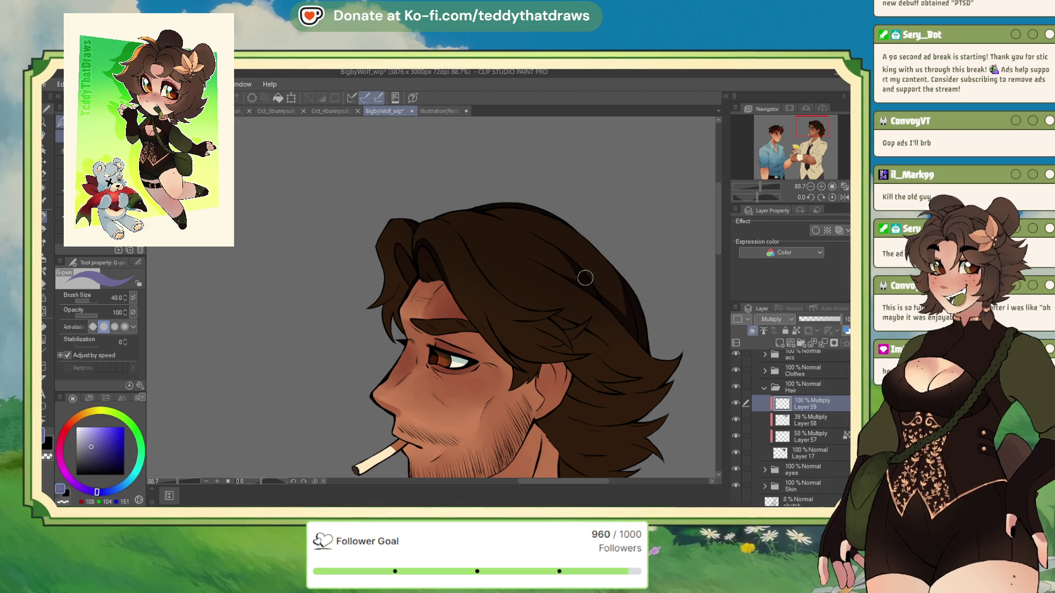
pyautogui.moveTo(599, 299); pyautogui.dragTo(610, 266)
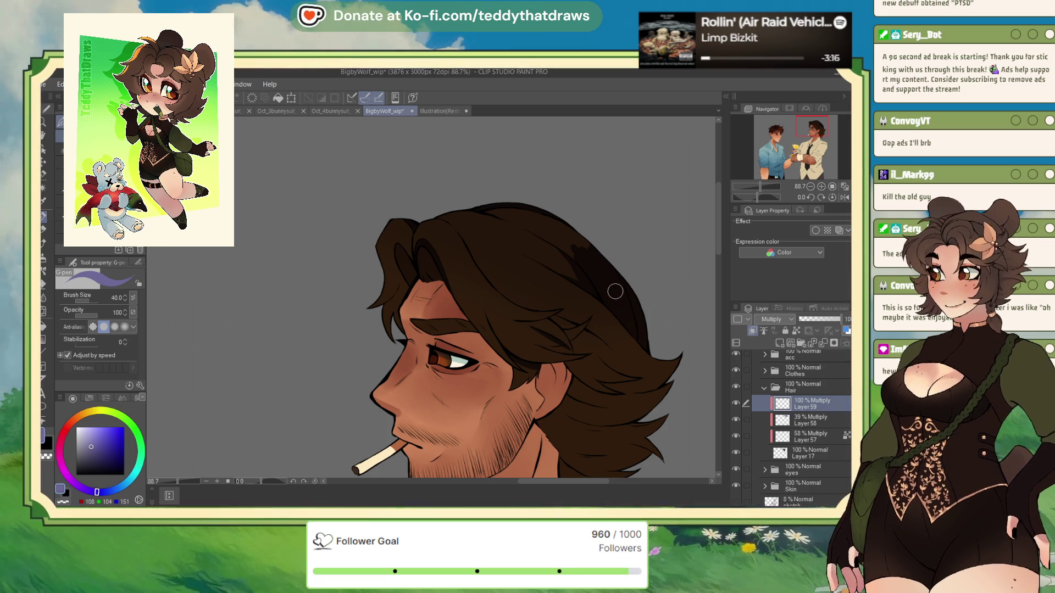
pyautogui.click(845, 196)
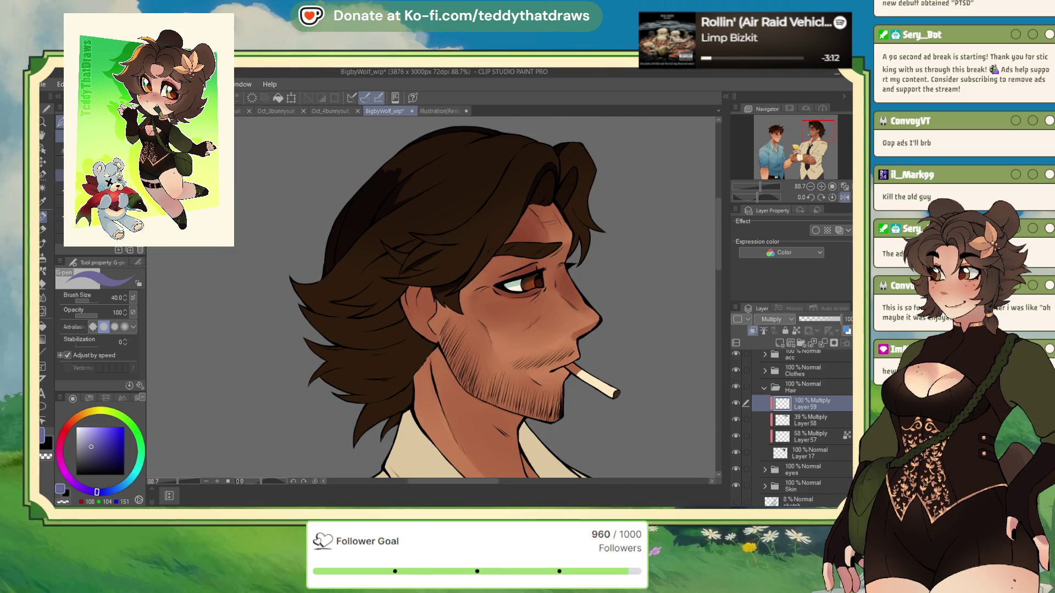
# - Select the So Fluffy watercolour brush with the B shortcut
pyautogui.press('b')
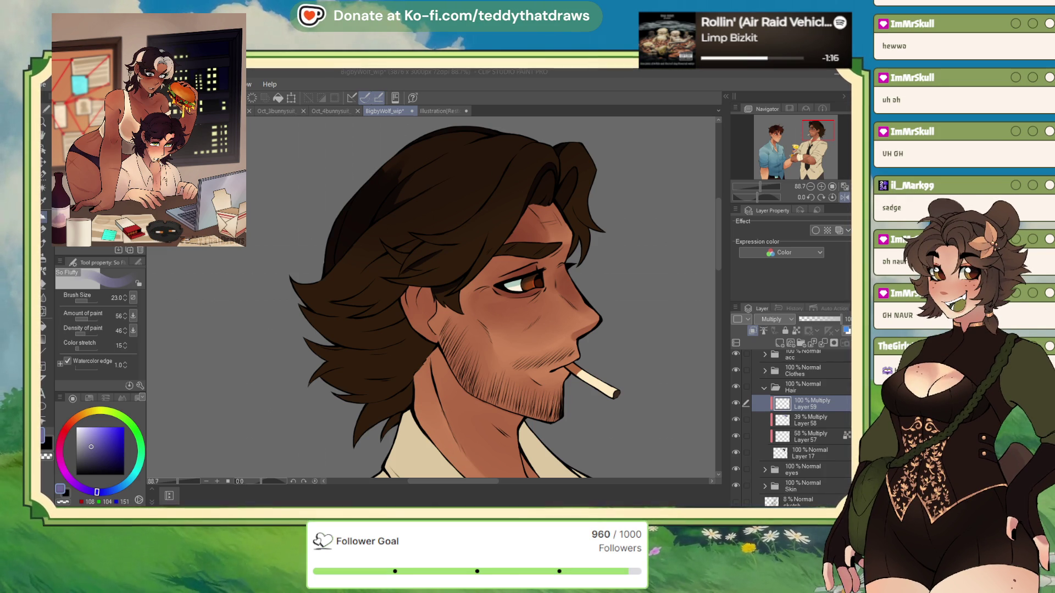
# - At brush size 27.9 with the purple sub colour, paint a darker shadow patch over the hair
pyautogui.press('h')
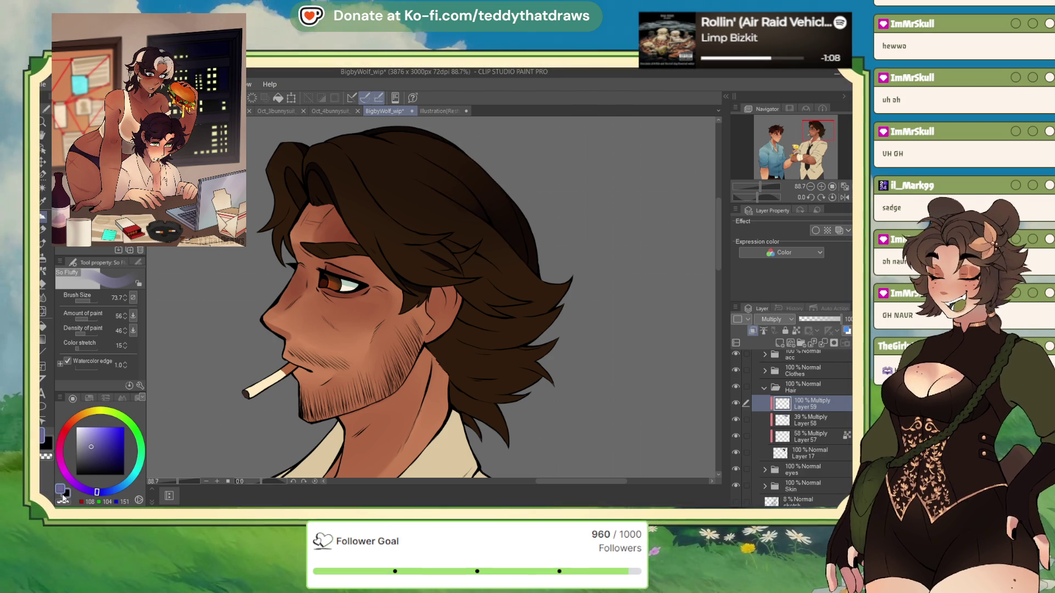
pyautogui.click(89, 304)
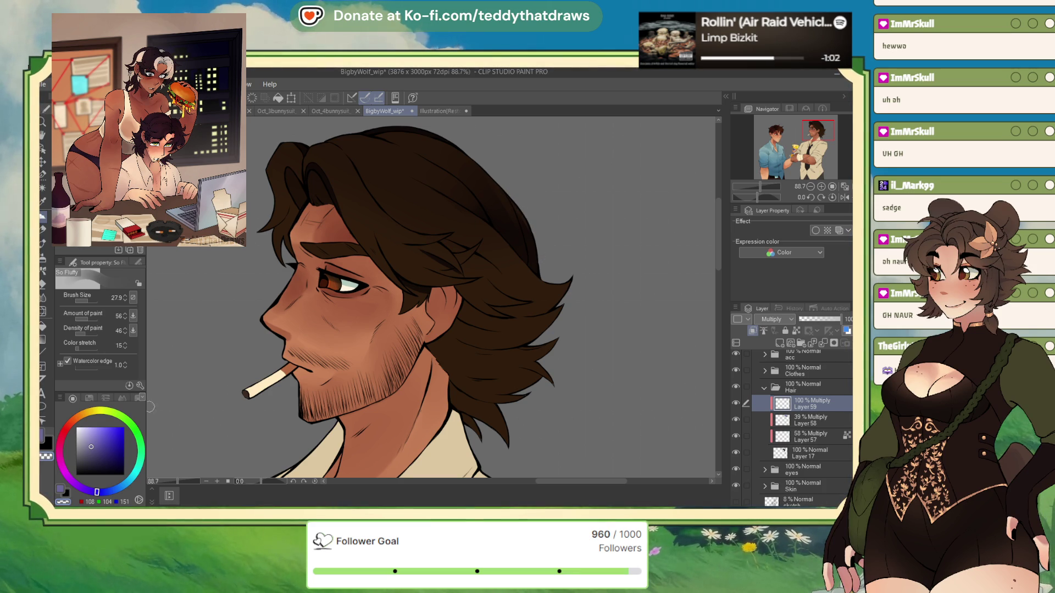
pyautogui.click(62, 489)
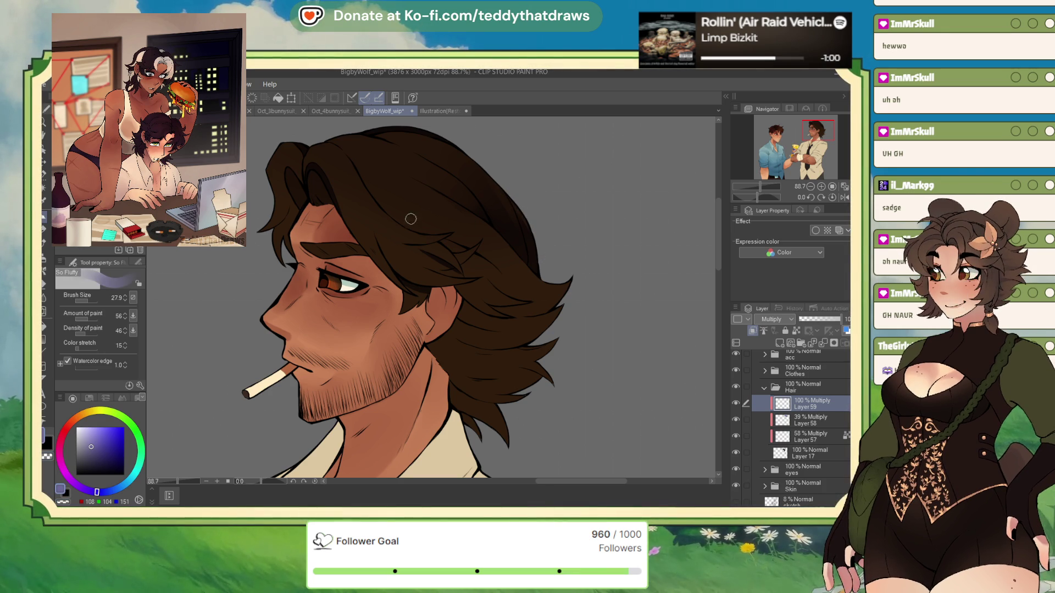
pyautogui.moveTo(375, 192); pyautogui.dragTo(435, 218)
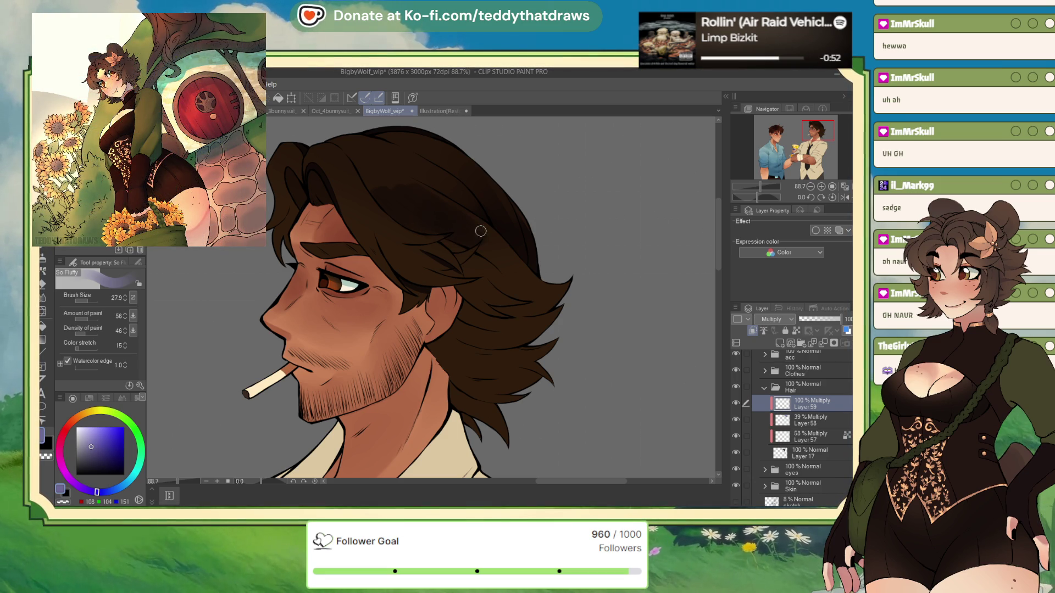
# - Mirror and rotate the canvas, paint darker strand strokes, then raise the brush size to 50
pyautogui.click(844, 197)
pyautogui.moveTo(759, 196); pyautogui.dragTo(776, 195)
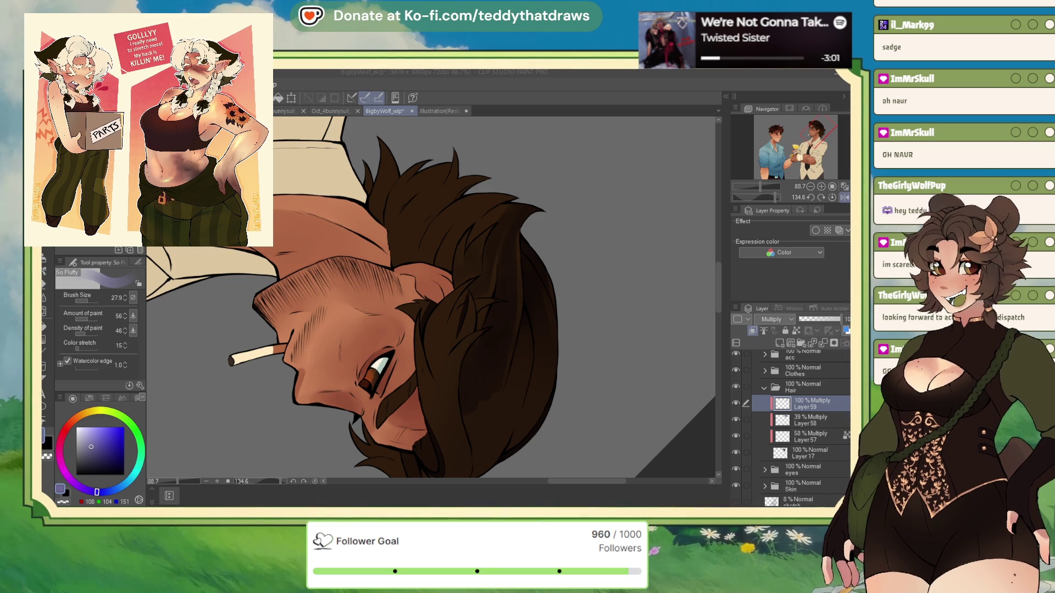
pyautogui.click(461, 257)
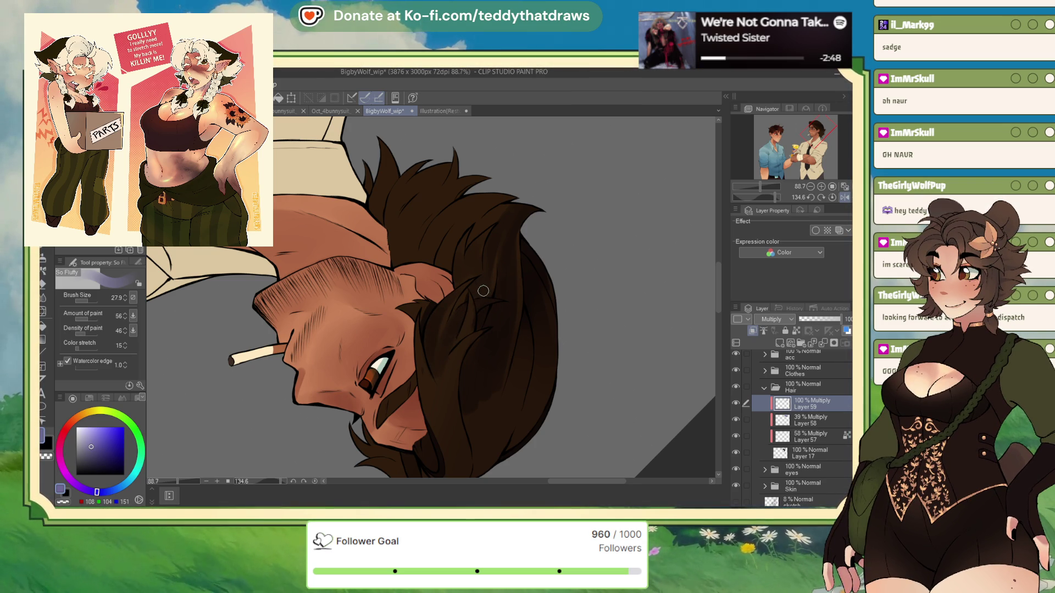
pyautogui.moveTo(475, 320); pyautogui.dragTo(449, 350)
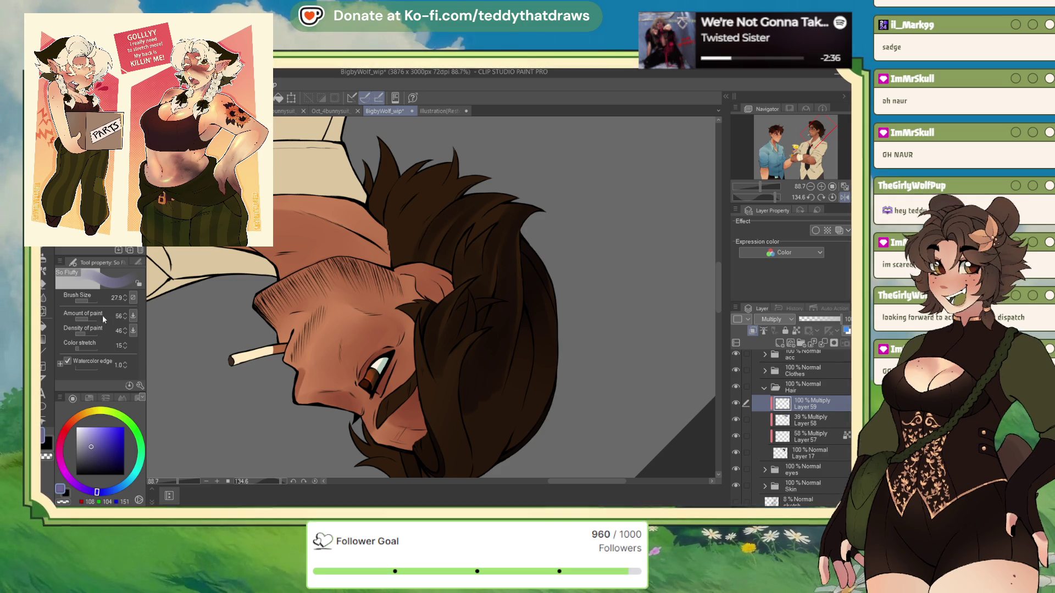
pyautogui.click(87, 300)
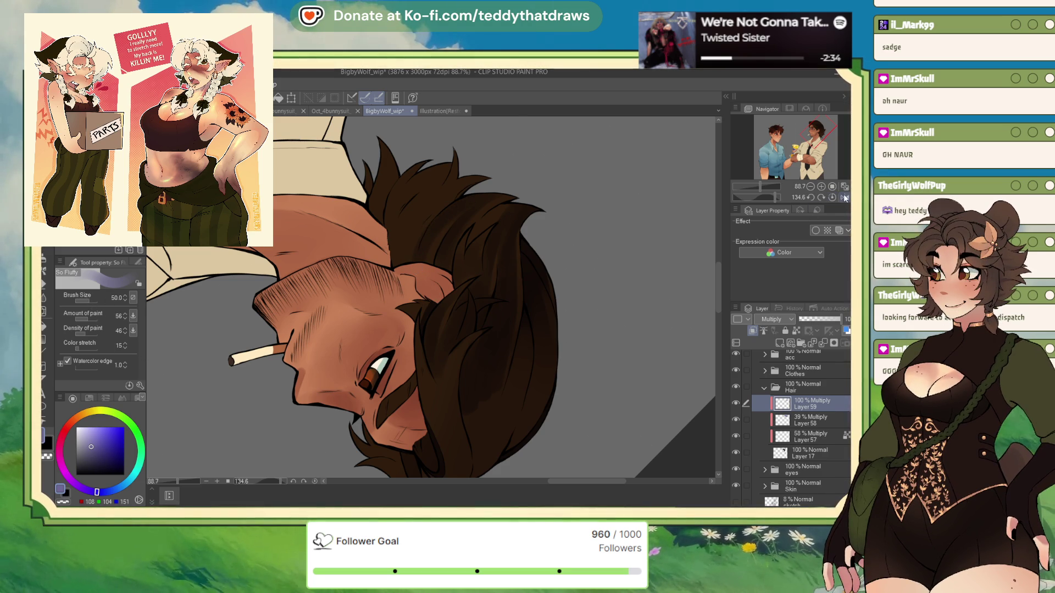
# - Set the canvas upright and darken the lower hair strands near Bigby's jaw
pyautogui.click(833, 197)
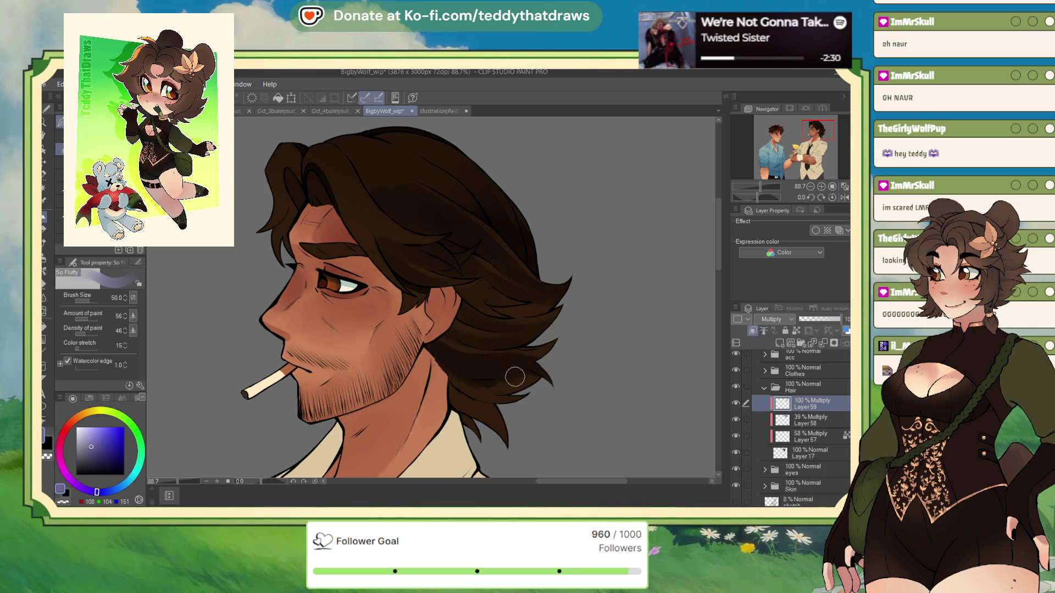
pyautogui.moveTo(453, 375); pyautogui.dragTo(476, 425)
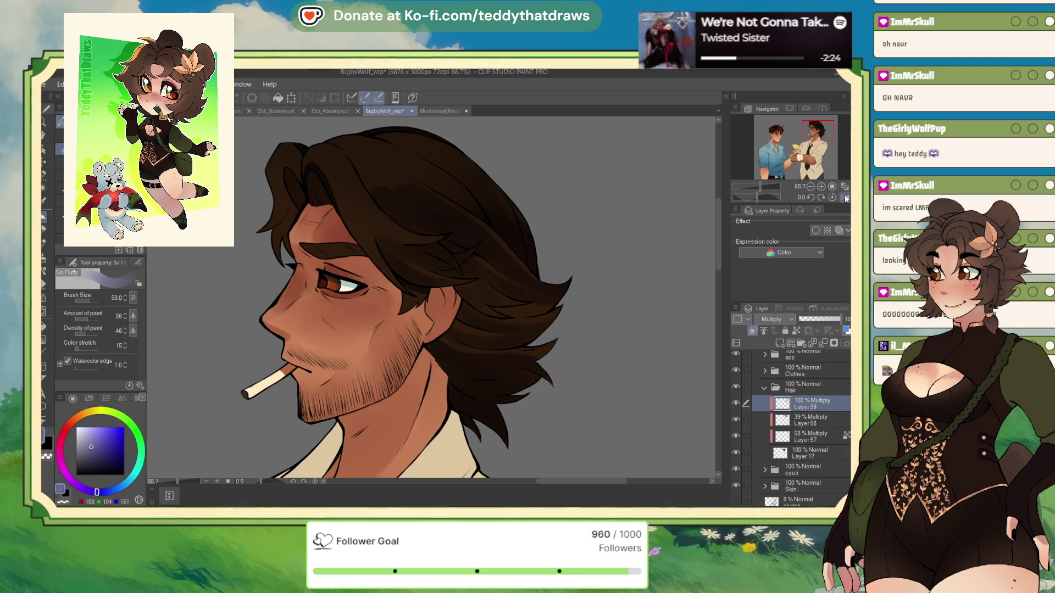
pyautogui.press('h')
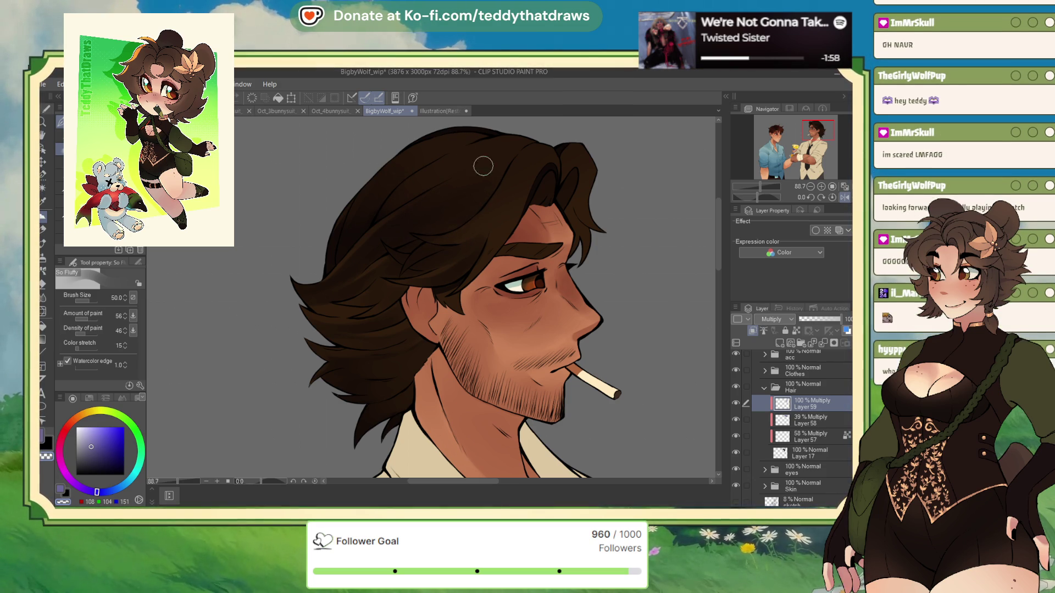
pyautogui.click(63, 489)
# - Set Layer 59's opacity to 67% and add Layer 60 above it in Soft light mode
pyautogui.click(842, 198)
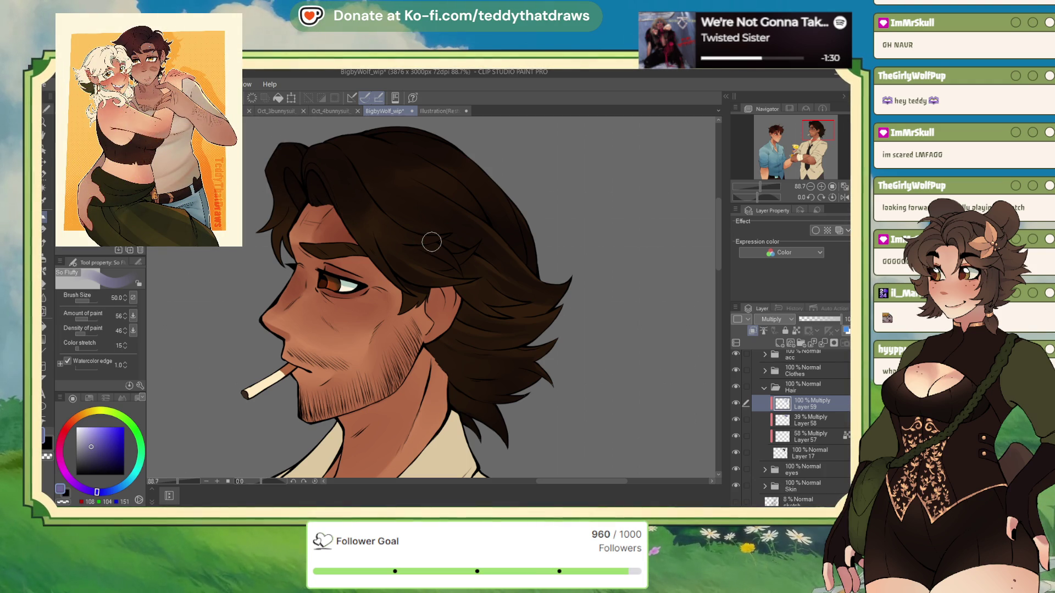
pyautogui.scroll(-1, 337, 177)
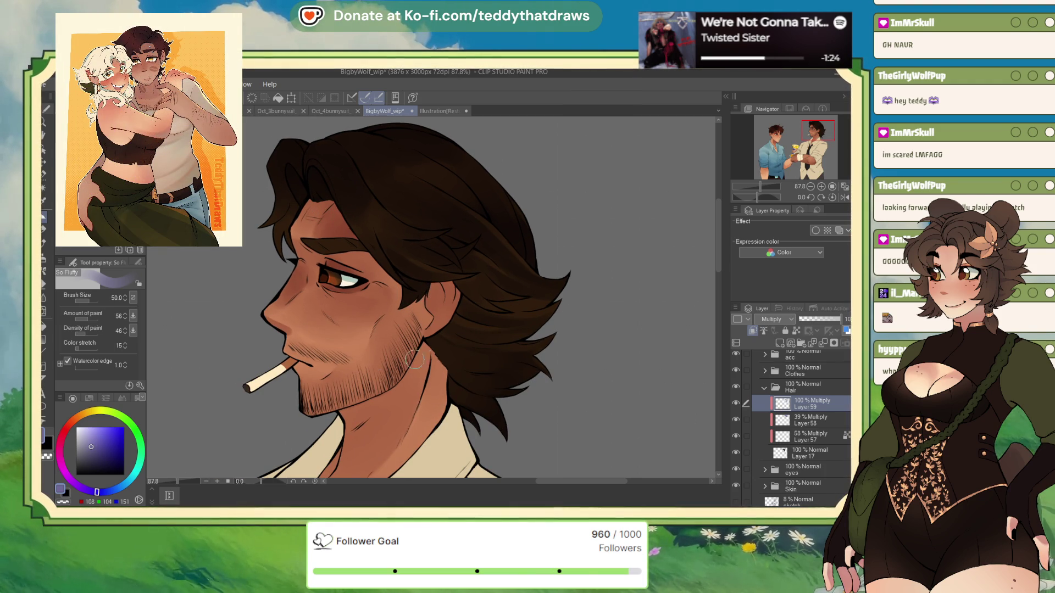
pyautogui.click(822, 320)
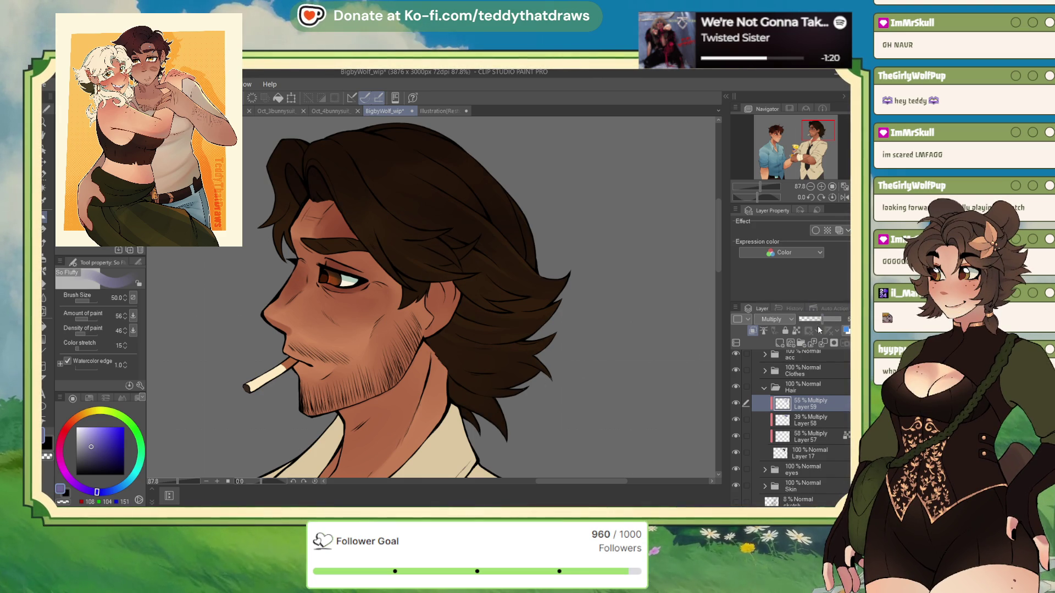
pyautogui.click(826, 318)
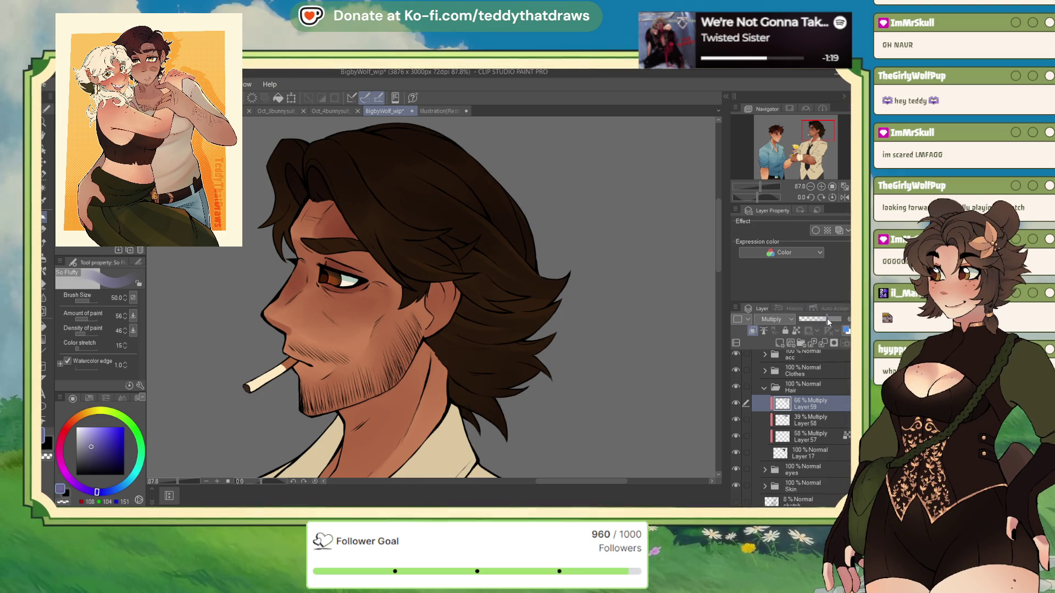
pyautogui.click(779, 343)
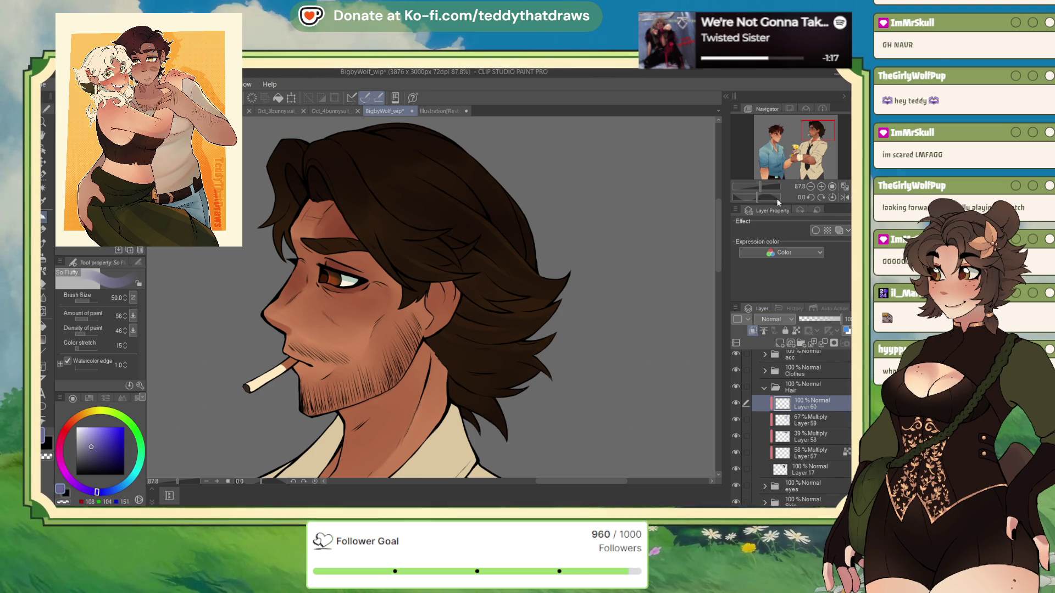
pyautogui.click(772, 319)
pyautogui.click(775, 212)
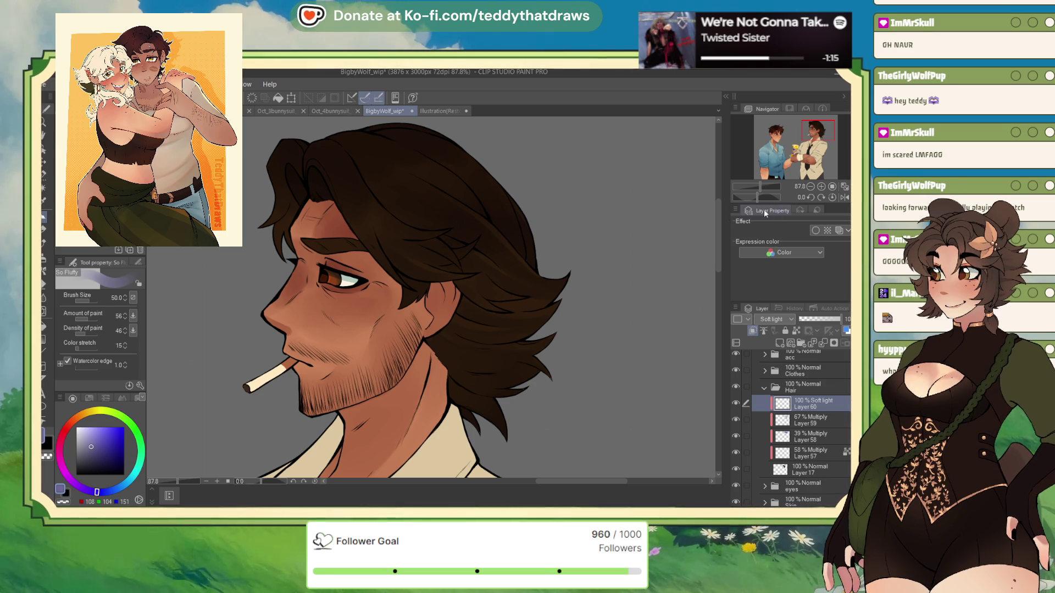
# - Airbrush a warm reddish-brown tint over the hair and set Layer 60 to 22% opacity
pyautogui.keyDown('alt'); pyautogui.click(318, 330); pyautogui.keyUp('alt')
pyautogui.press('b')
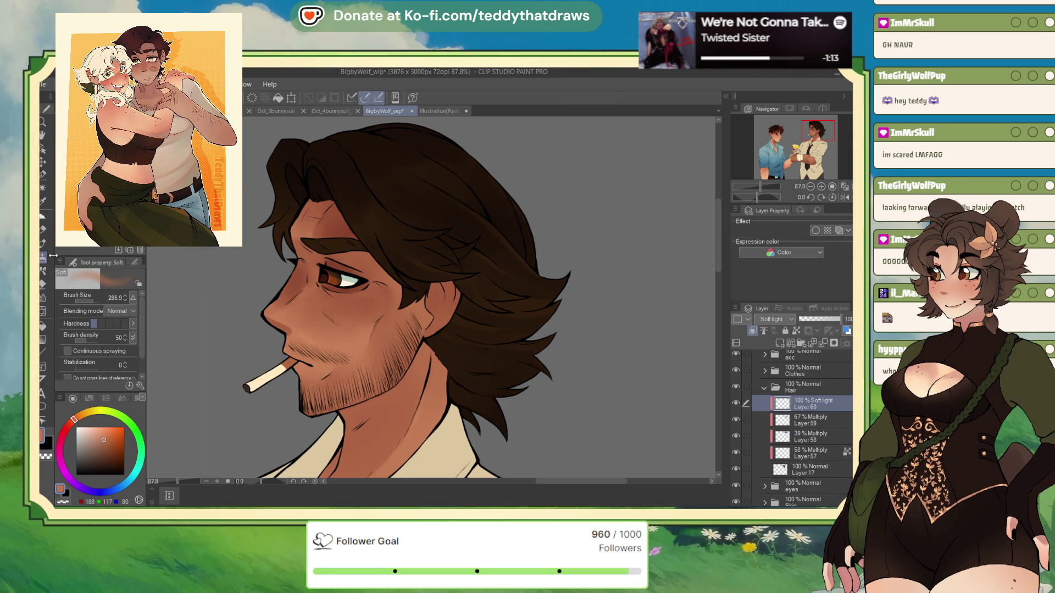
pyautogui.moveTo(322, 211)
pyautogui.mouseDown()
pyautogui.moveTo(371, 247)
pyautogui.moveTo(410, 242)
pyautogui.moveTo(379, 220)
pyautogui.moveTo(348, 261)
pyautogui.moveTo(390, 233)
pyautogui.moveTo(516, 305)
pyautogui.moveTo(472, 250)
pyautogui.mouseUp()
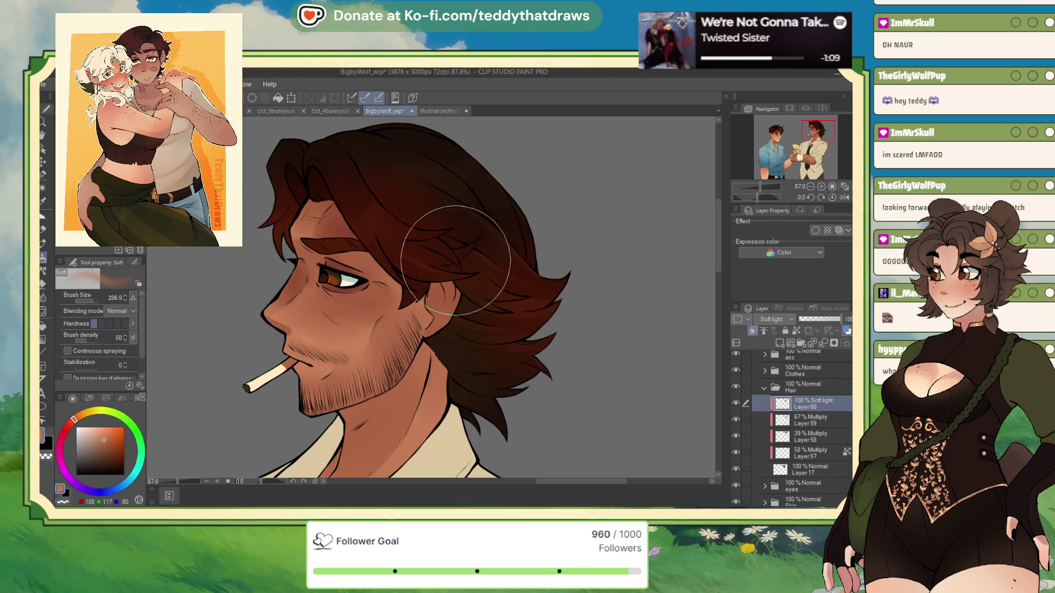
pyautogui.click(810, 319)
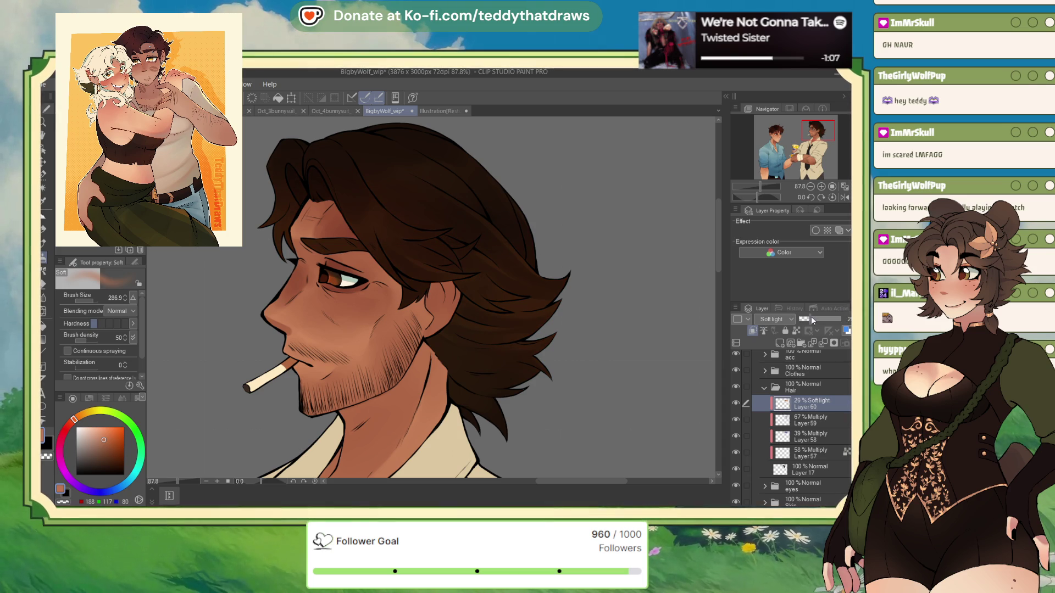
pyautogui.moveTo(805, 319); pyautogui.dragTo(809, 319)
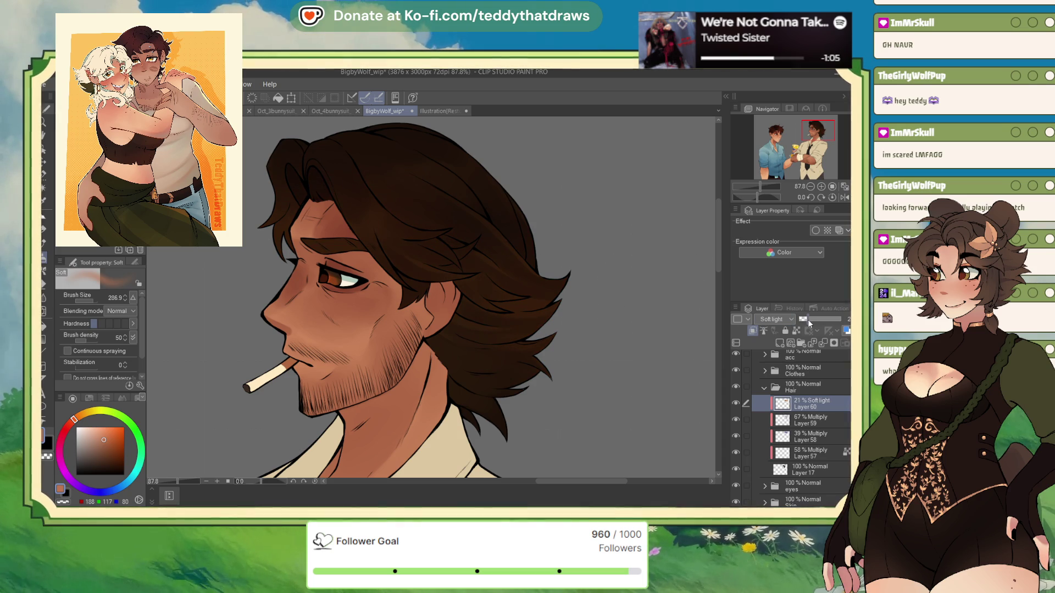
# - Brush a soft light-peach glow over Bigby's hair strands
pyautogui.click(93, 428)
pyautogui.moveTo(371, 305)
pyautogui.mouseDown()
pyautogui.moveTo(324, 214)
pyautogui.moveTo(299, 212)
pyautogui.moveTo(390, 264)
pyautogui.moveTo(433, 269)
pyautogui.moveTo(385, 241)
pyautogui.moveTo(357, 247)
pyautogui.moveTo(357, 184)
pyautogui.moveTo(409, 225)
pyautogui.moveTo(399, 209)
pyautogui.moveTo(438, 258)
pyautogui.mouseUp()
pyautogui.scroll(2, 349, 191)
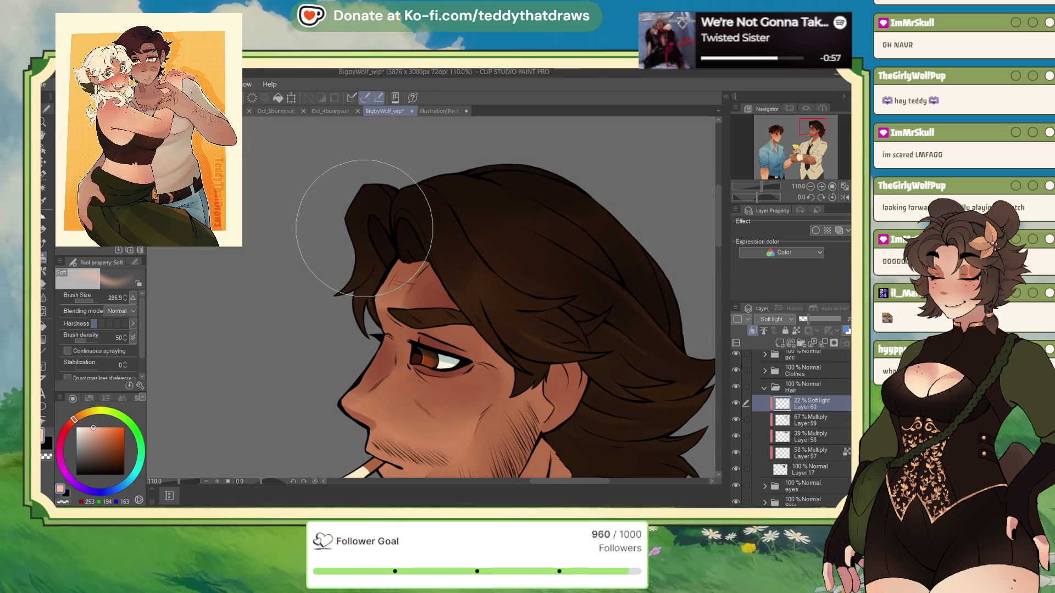
# - Switch to a hard-edged pen set to erase
pyautogui.press('b')
pyautogui.press('p')
pyautogui.click(63, 502)
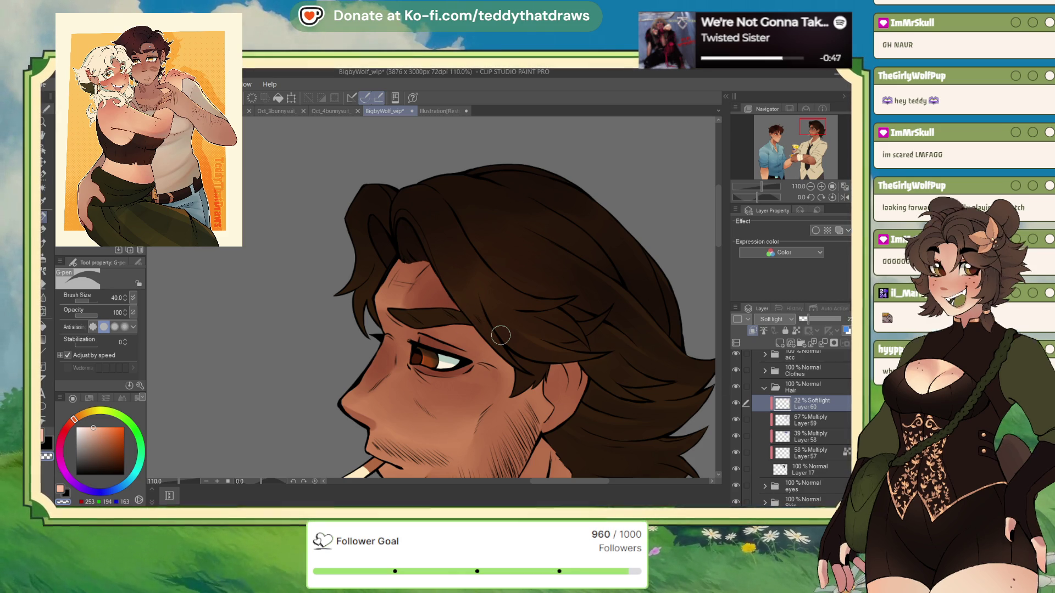
pyautogui.scroll(-5, 576, 224)
# - Zoom in on Bigby's face and mirror the canvas view to check it
pyautogui.scroll(-2, 577, 224)
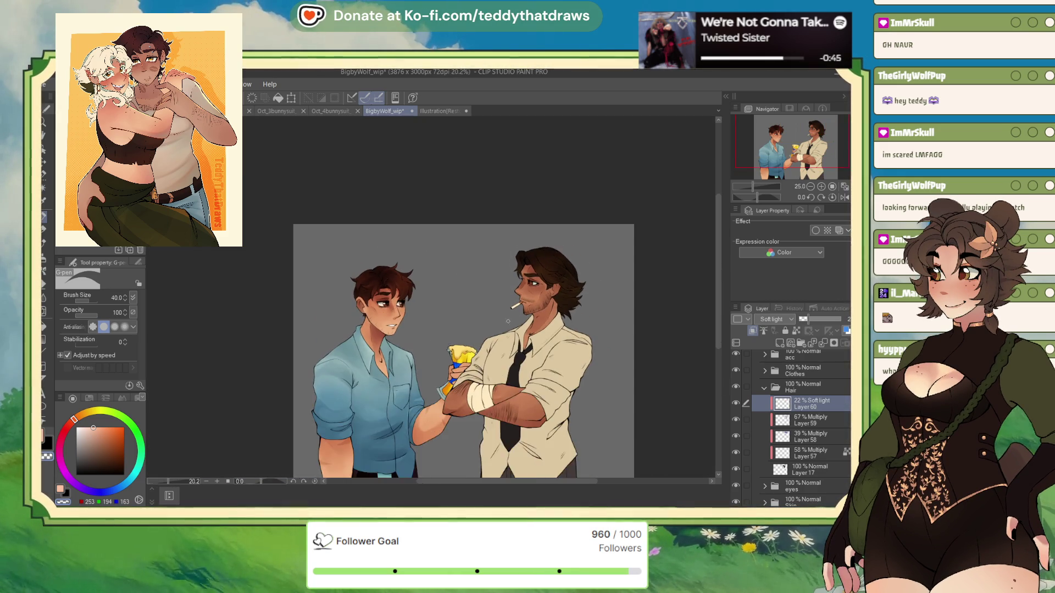
pyautogui.scroll(1, 577, 237)
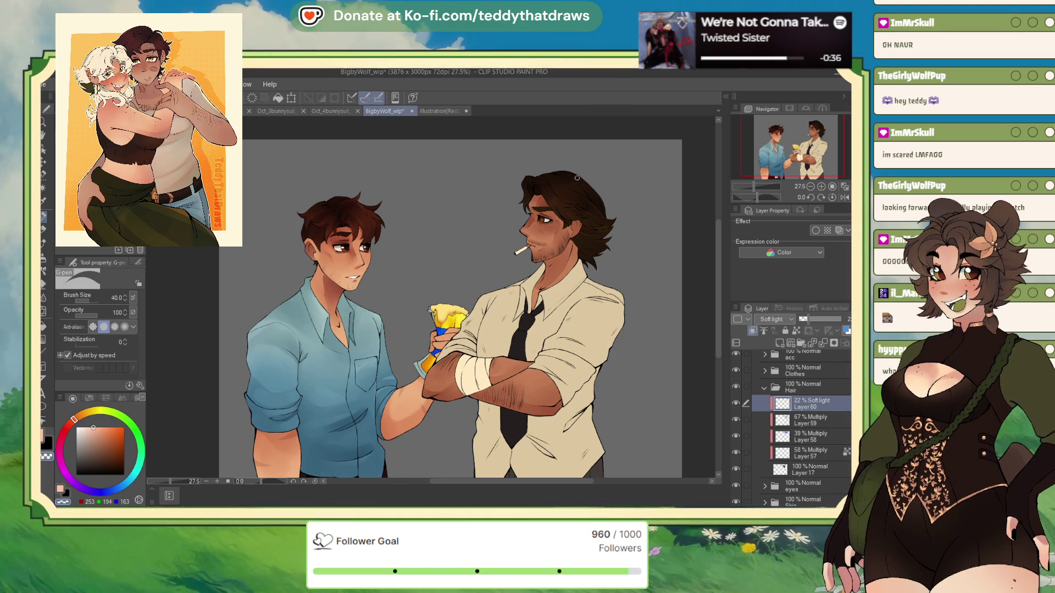
pyautogui.scroll(5, 547, 190)
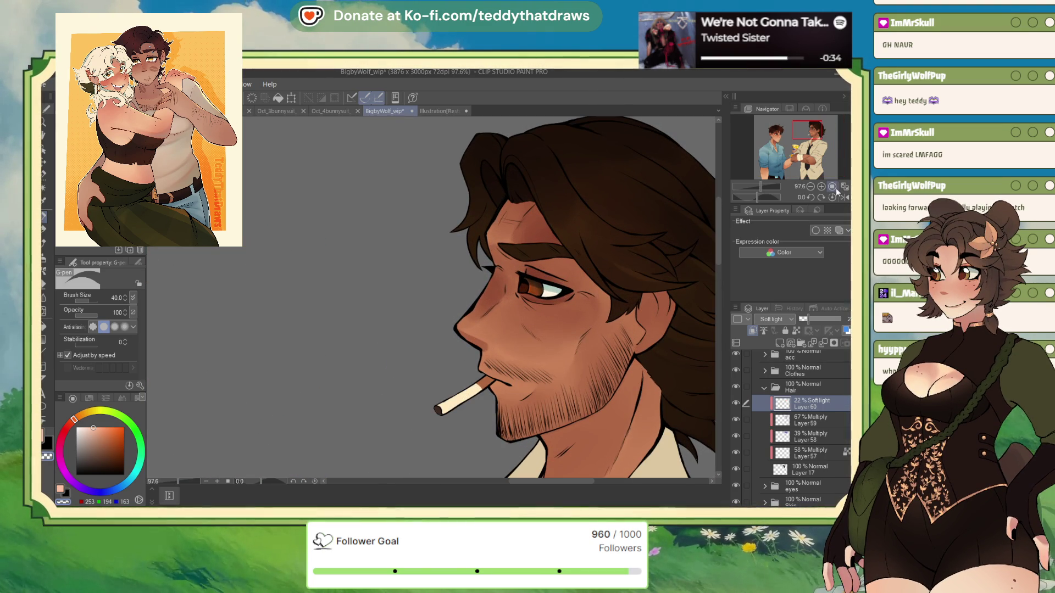
pyautogui.click(843, 198)
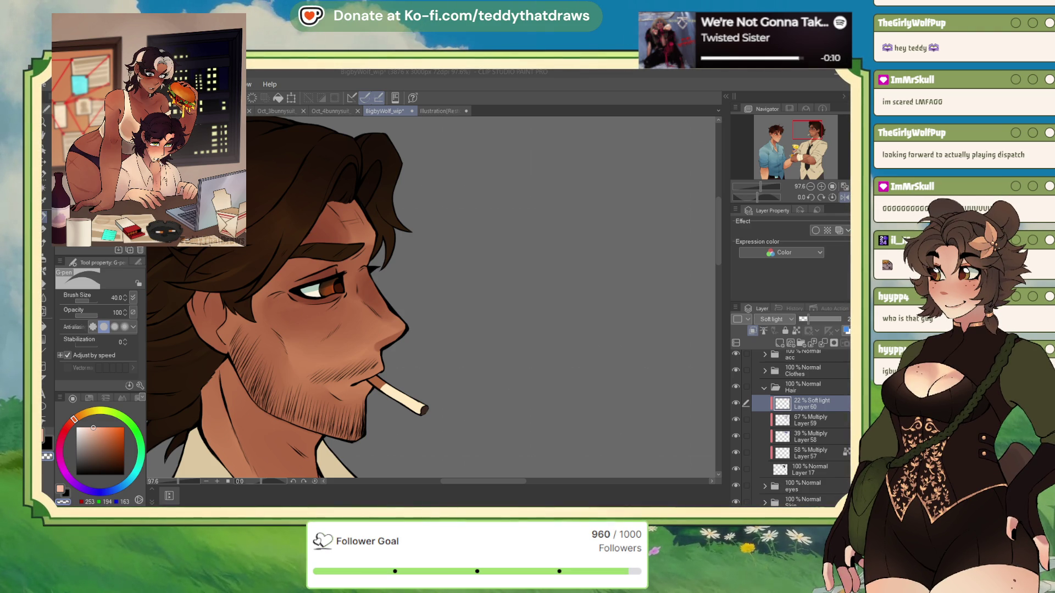
# - Create a new layer, Layer 61, above Soft light Layer 60 in the Hair folder
pyautogui.click(205, 403)
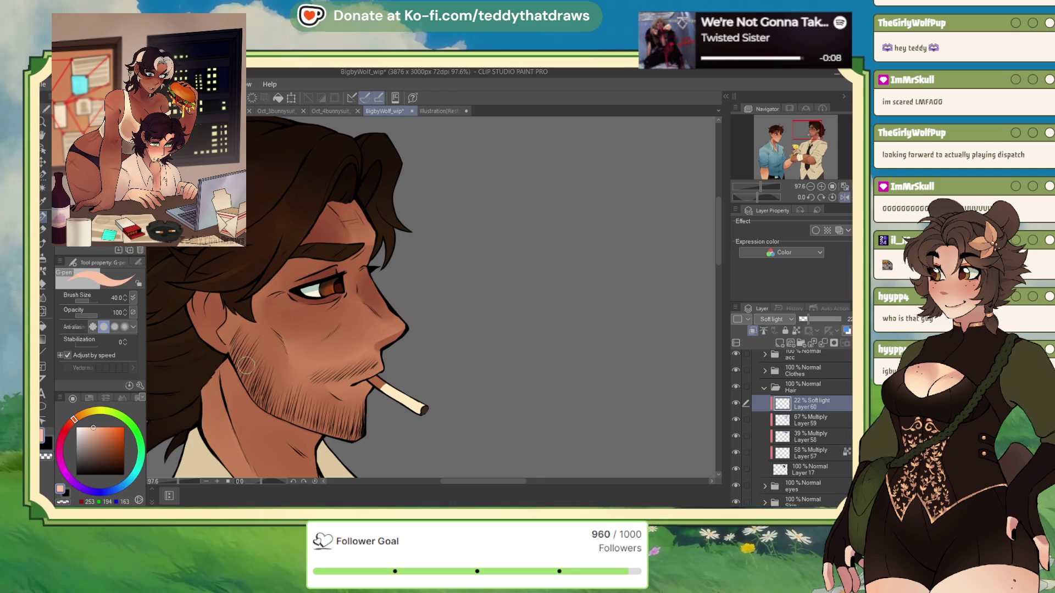
pyautogui.scroll(2, 391, 261)
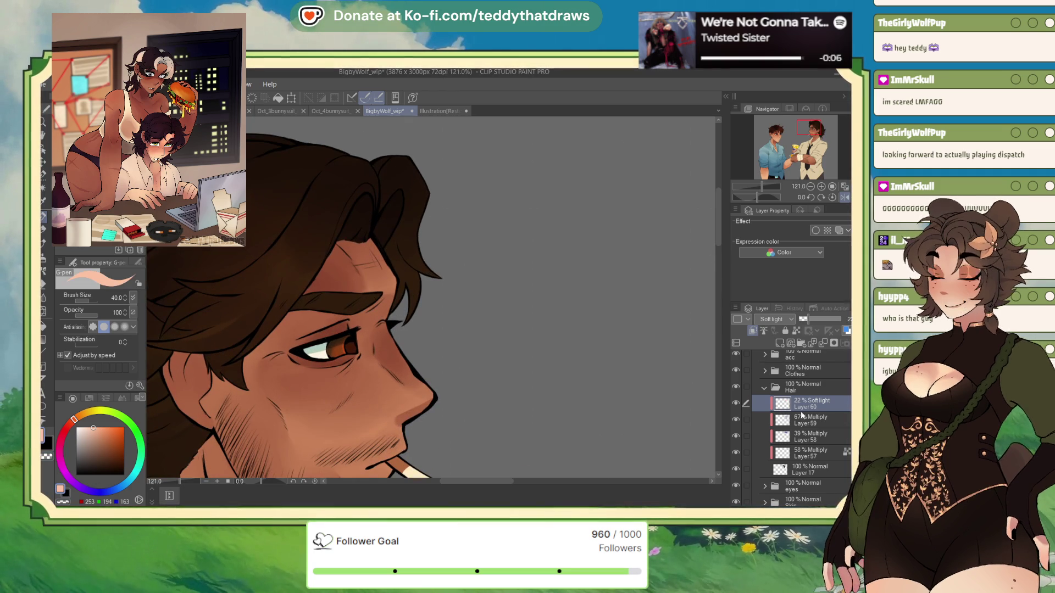
pyautogui.hotkey('ctrl', 'shift', 'n')
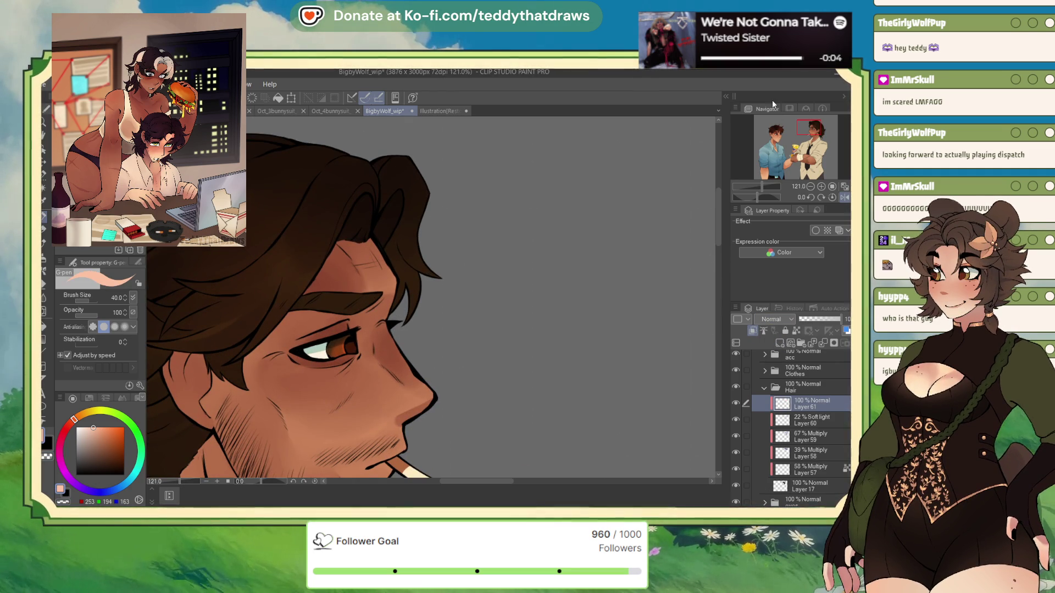
# - Set Layer 61 to Multiply and choose a soft blue drawing colour
pyautogui.press('h')
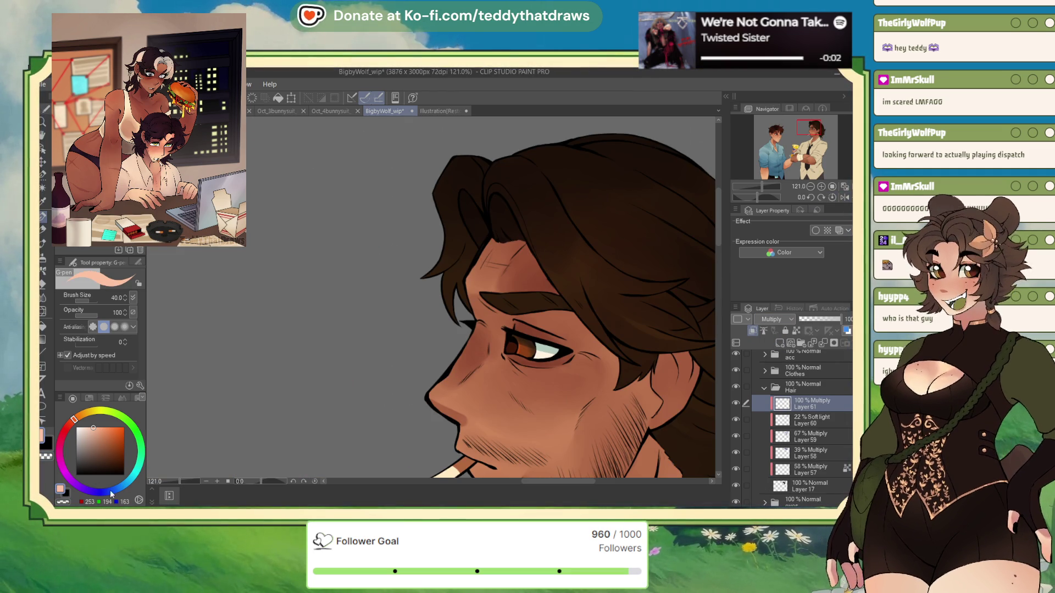
pyautogui.click(111, 491)
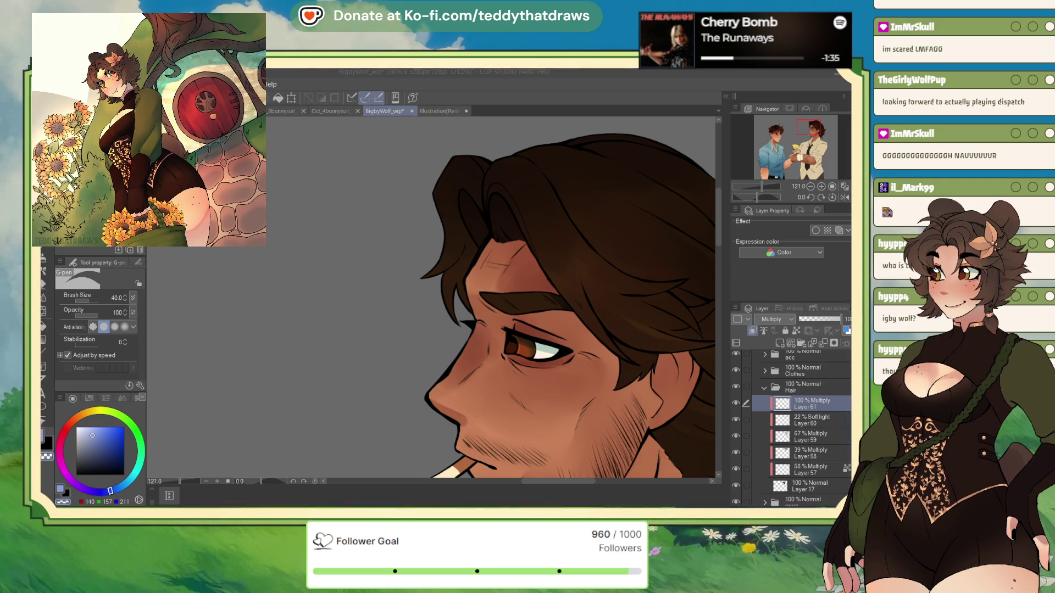
# - Unmirror and zoom out the view, then add Layer 62 set to Glow dodge
pyautogui.press('h')
pyautogui.hotkey('ctrl', '-')
pyautogui.hotkey('ctrl', '-')
pyautogui.click(779, 342)
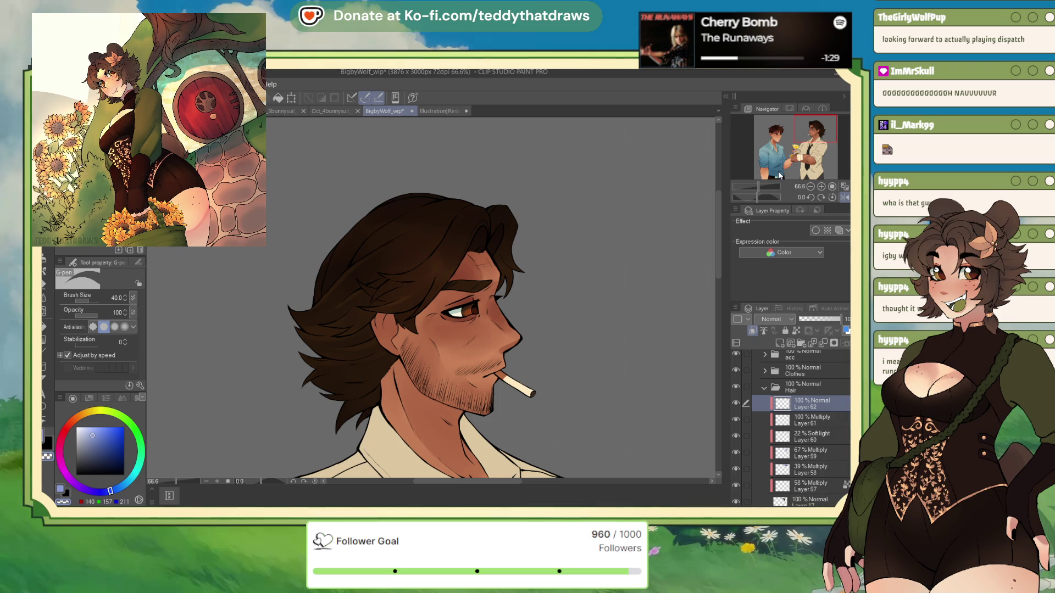
pyautogui.click(775, 319)
pyautogui.click(785, 420)
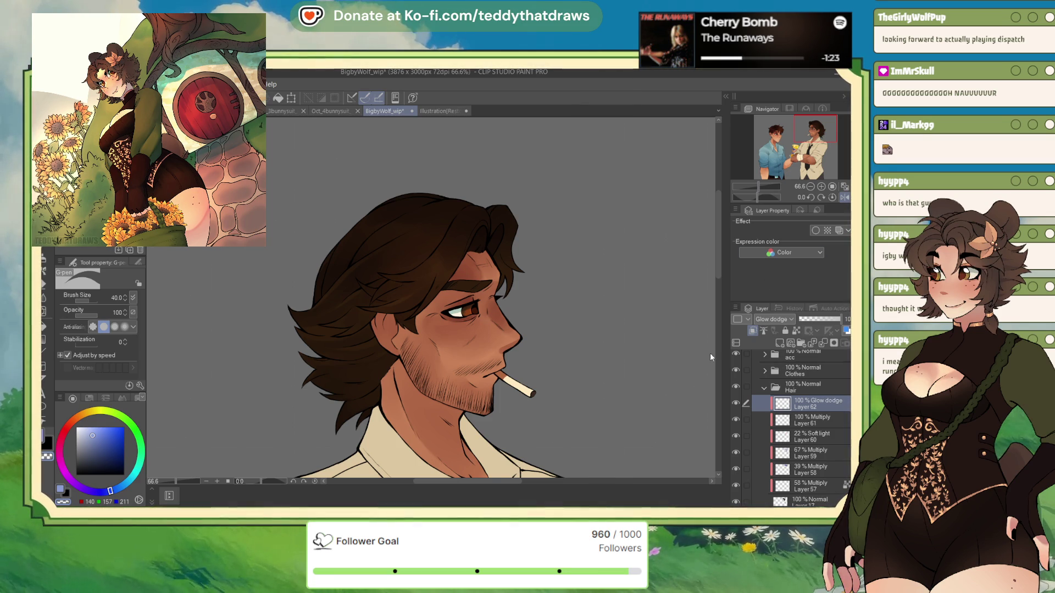
pyautogui.scroll(2, 366, 310)
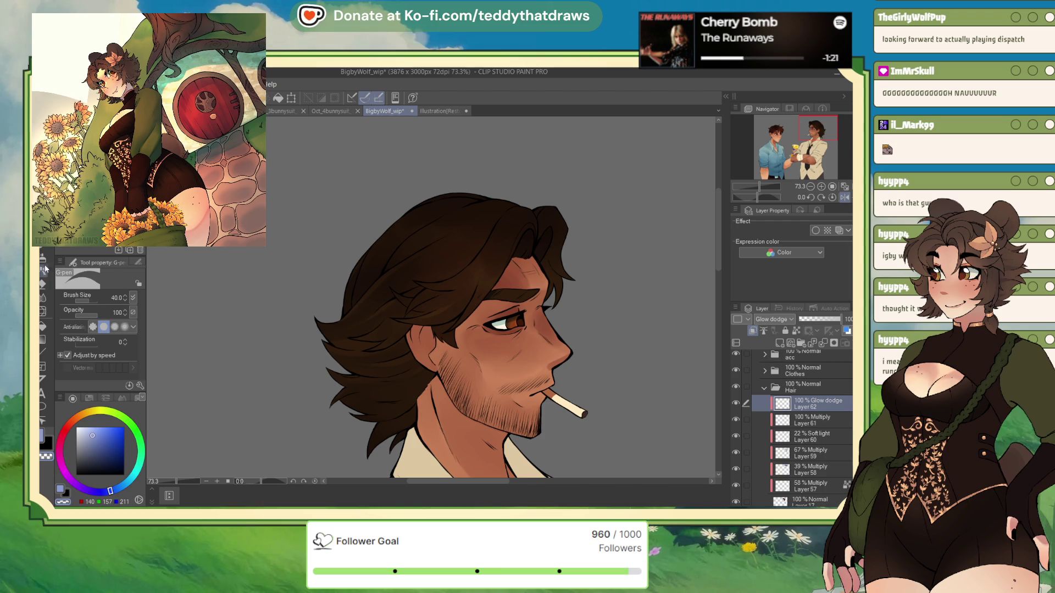
# - Airbrush an orange glowing highlight onto the hair above the ear
pyautogui.click(45, 272)
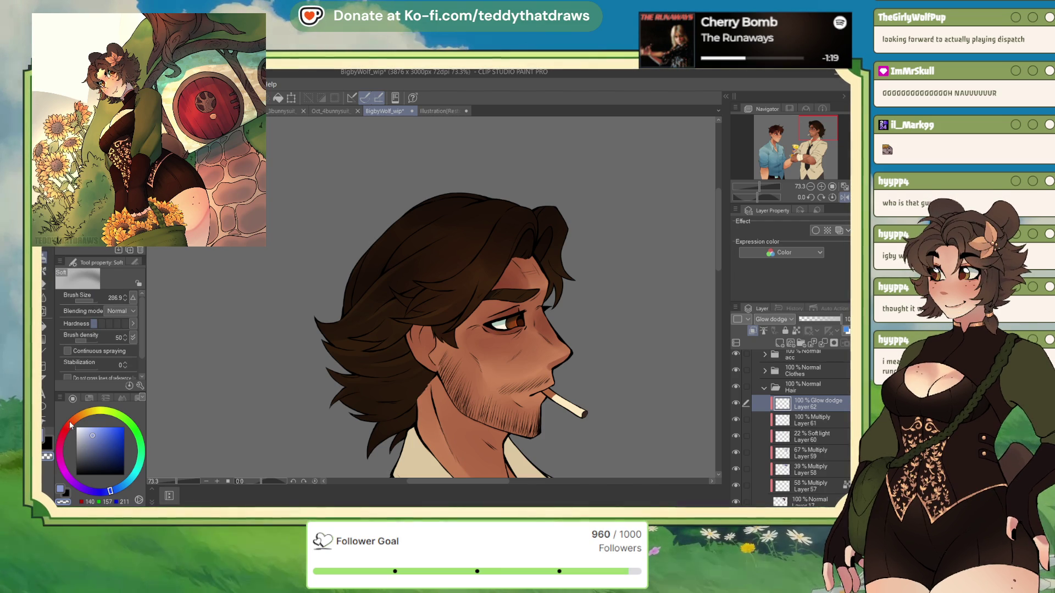
pyautogui.click(82, 415)
pyautogui.click(105, 426)
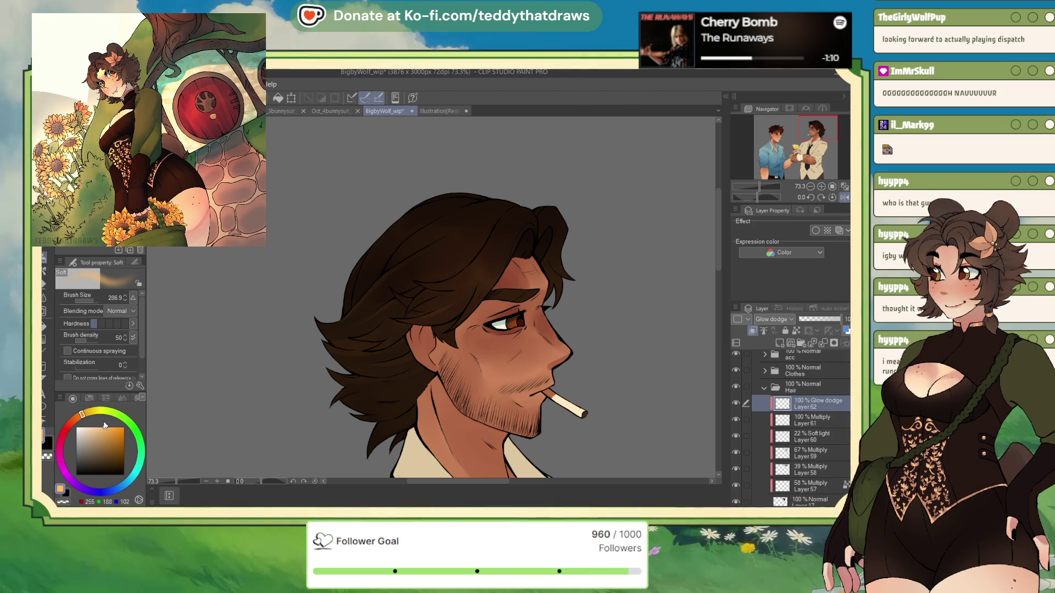
pyautogui.moveTo(377, 223)
pyautogui.mouseDown()
pyautogui.moveTo(364, 247)
pyautogui.moveTo(393, 286)
pyautogui.moveTo(371, 348)
pyautogui.moveTo(421, 259)
pyautogui.moveTo(511, 228)
pyautogui.mouseUp()
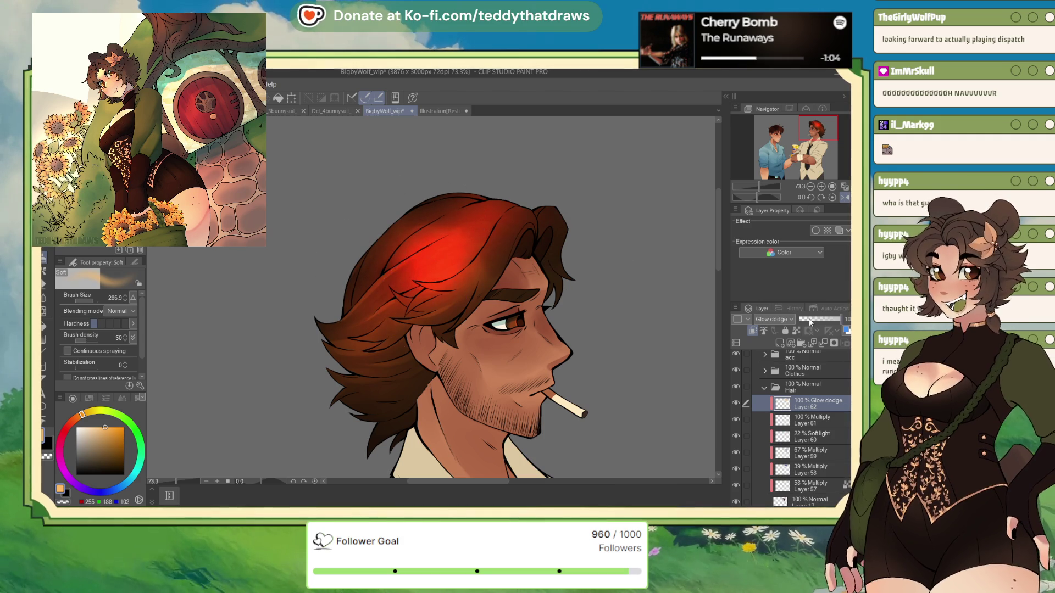
# - Lower Layer 62 to 30% opacity and collapse the Hair folder
pyautogui.moveTo(840, 319); pyautogui.dragTo(798, 336)
pyautogui.scroll(-4, 369, 172)
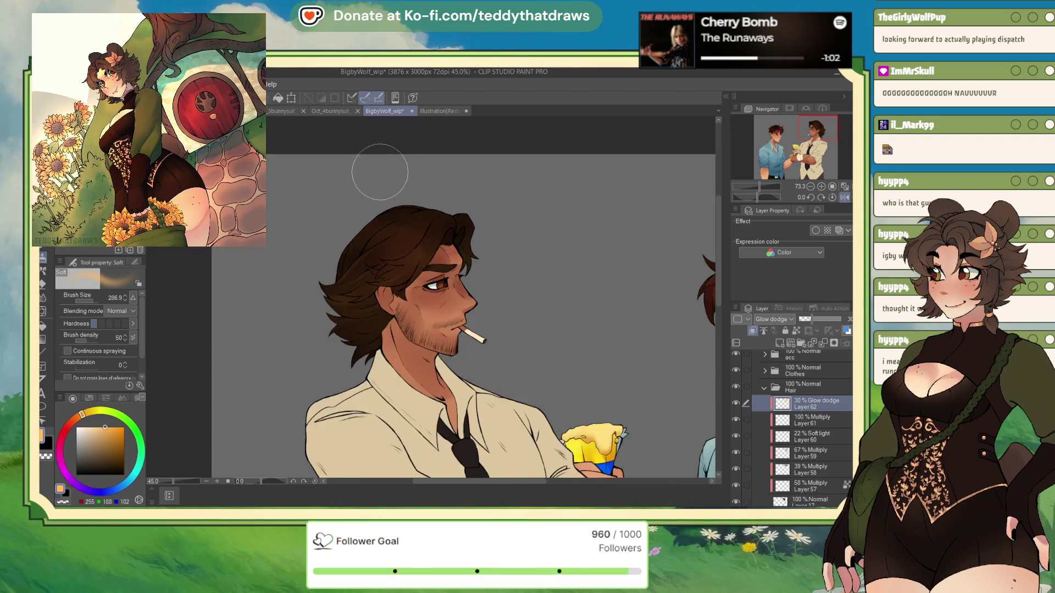
pyautogui.scroll(-3, 411, 212)
pyautogui.scroll(1, 434, 304)
pyautogui.click(764, 387)
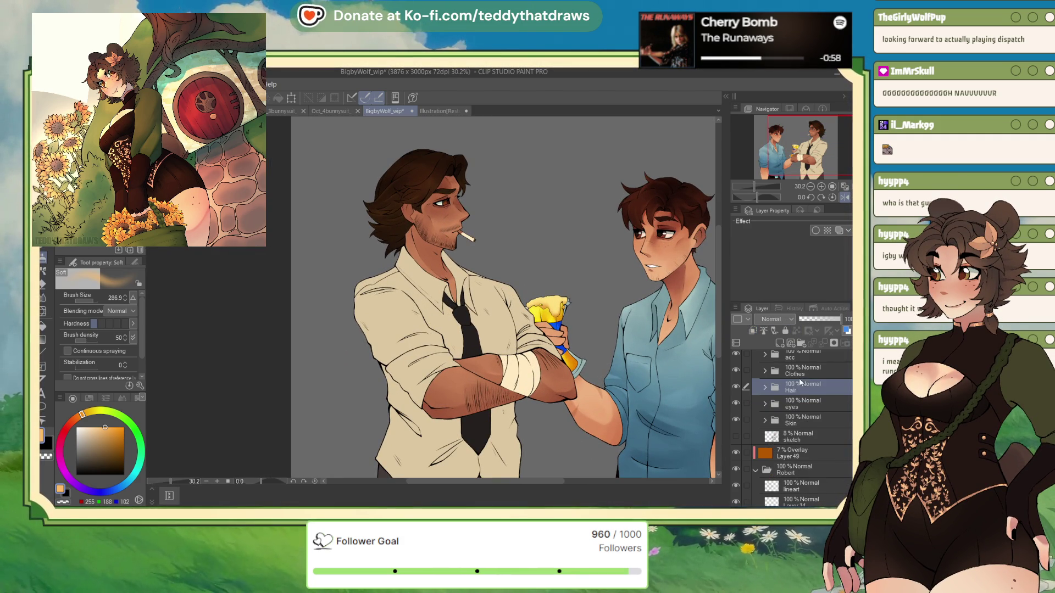
# - Open the Clothes folder and add Multiply Layer 63 above the shirt layer
pyautogui.click(773, 374)
pyautogui.click(764, 371)
pyautogui.click(812, 418)
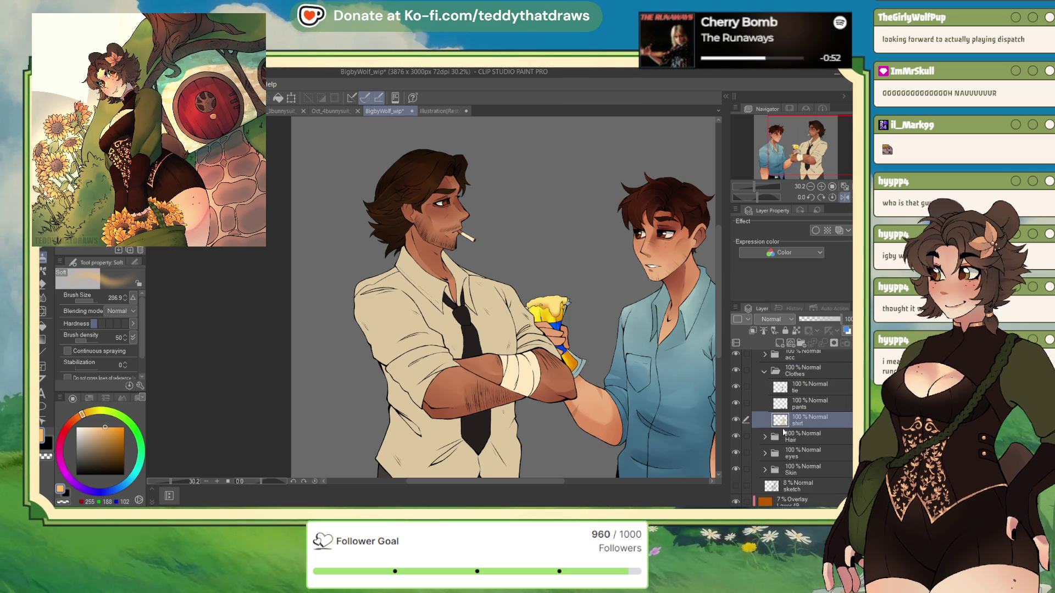
pyautogui.click(753, 331)
pyautogui.click(774, 319)
pyautogui.click(772, 343)
pyautogui.scroll(-1, 502, 297)
# - Airbrush brown shading on the shirt's lower part, crossed arms, left shoulder and tie area
pyautogui.keyDown('alt'); pyautogui.click(447, 409); pyautogui.keyUp('alt')
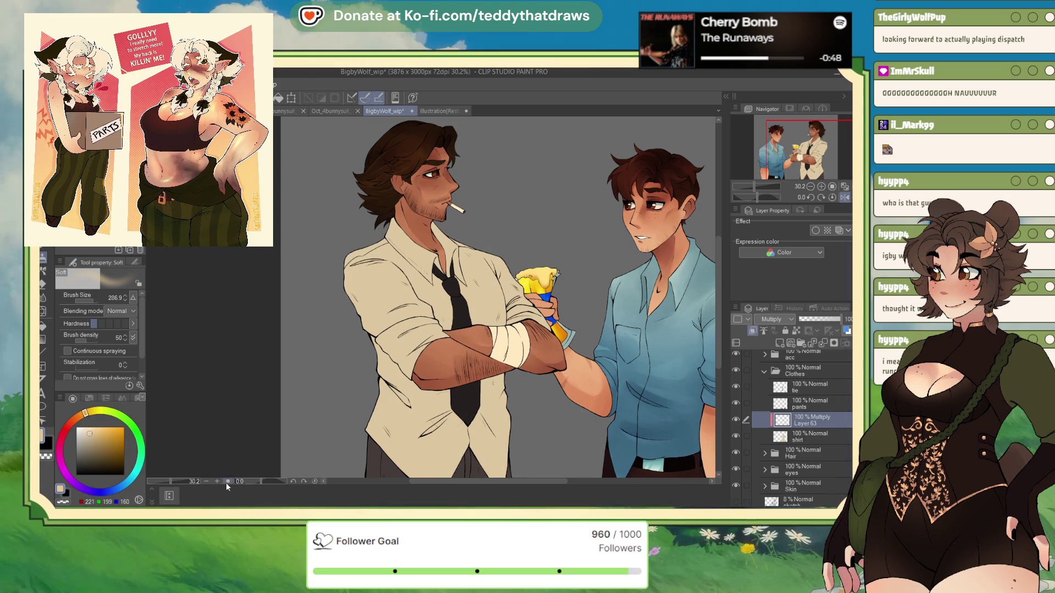
pyautogui.click(96, 445)
pyautogui.scroll(-1, 455, 404)
pyautogui.moveTo(414, 418)
pyautogui.mouseDown()
pyautogui.moveTo(499, 385)
pyautogui.moveTo(429, 388)
pyautogui.moveTo(451, 393)
pyautogui.mouseUp()
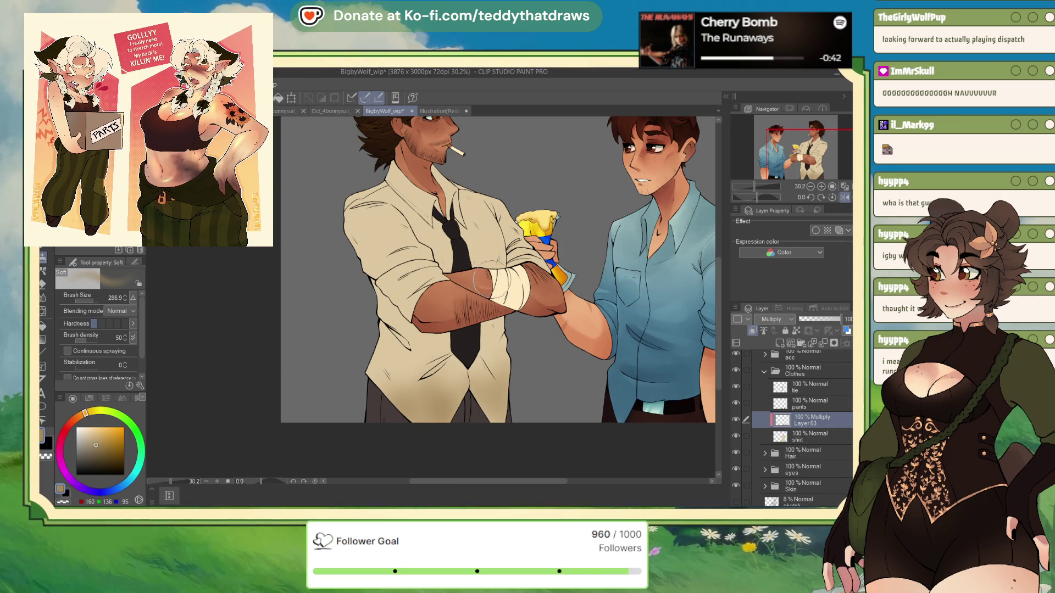
pyautogui.moveTo(516, 263)
pyautogui.mouseDown()
pyautogui.moveTo(530, 256)
pyautogui.moveTo(522, 305)
pyautogui.mouseUp()
pyautogui.moveTo(385, 165)
pyautogui.mouseDown()
pyautogui.moveTo(385, 258)
pyautogui.moveTo(356, 203)
pyautogui.mouseUp()
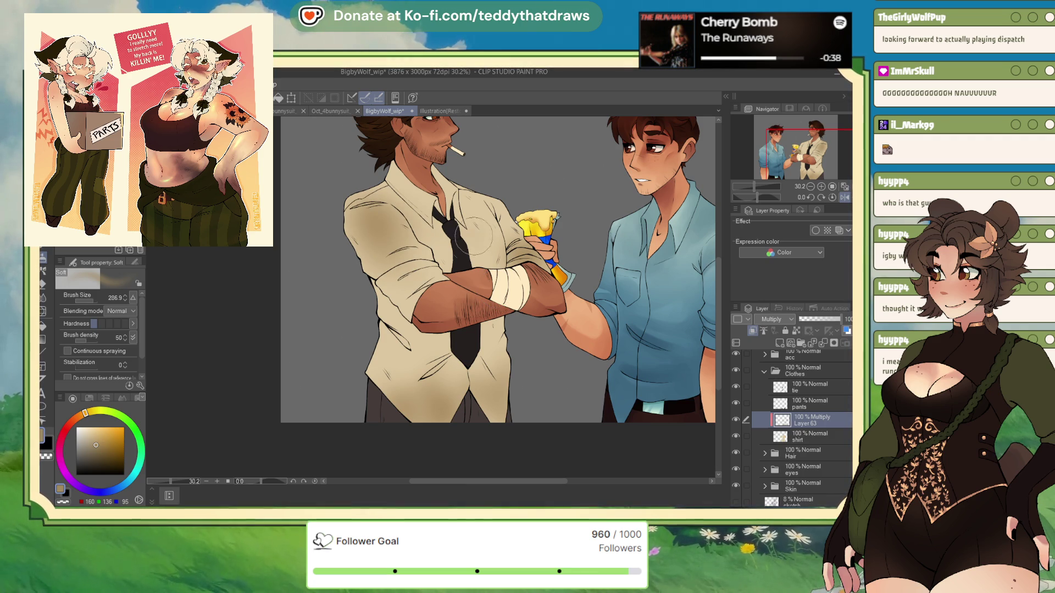
pyautogui.moveTo(478, 242); pyautogui.dragTo(547, 305)
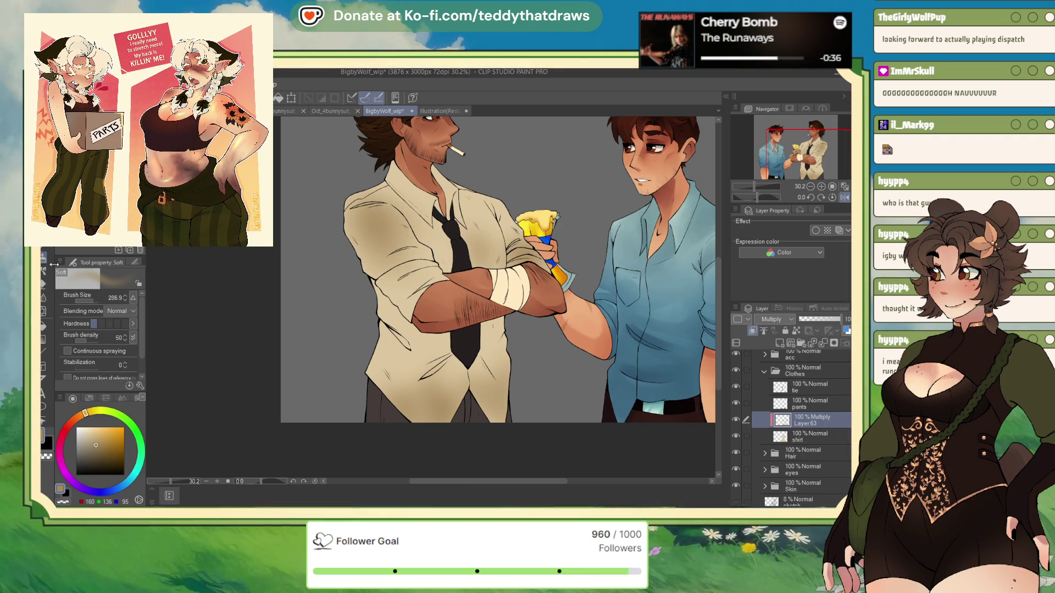
# - Add darker brown noise-brush texture along the shirt's lower hem
pyautogui.press('.')
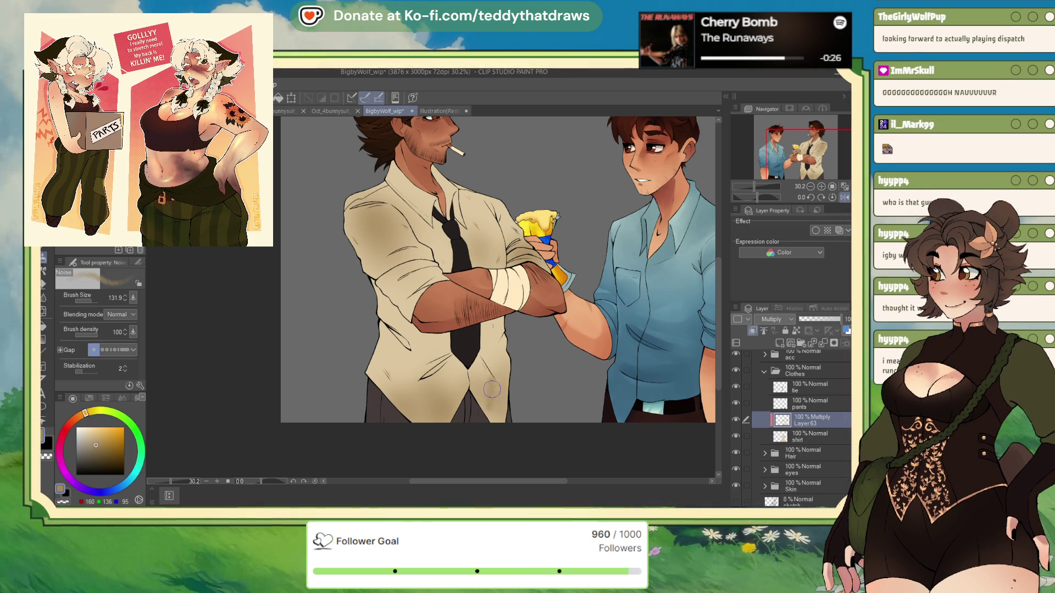
pyautogui.moveTo(502, 420)
pyautogui.mouseDown()
pyautogui.moveTo(497, 397)
pyautogui.moveTo(486, 397)
pyautogui.moveTo(506, 424)
pyautogui.moveTo(522, 401)
pyautogui.mouseUp()
pyautogui.moveTo(423, 421); pyautogui.dragTo(400, 416)
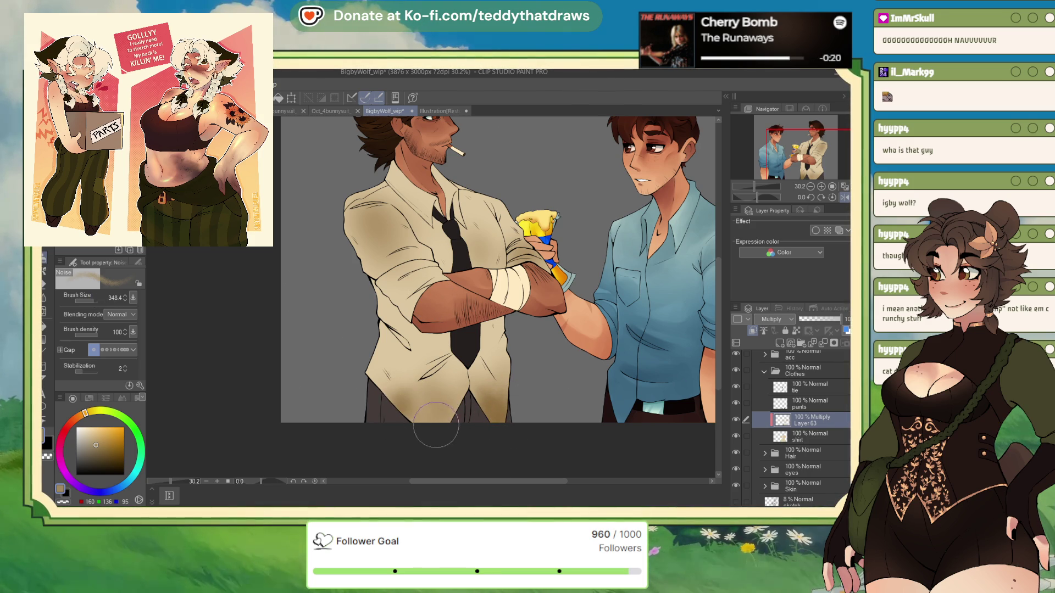
pyautogui.click(99, 449)
pyautogui.click(104, 459)
pyautogui.moveTo(420, 409); pyautogui.dragTo(378, 386)
pyautogui.moveTo(424, 421)
pyautogui.mouseDown()
pyautogui.moveTo(414, 422)
pyautogui.moveTo(461, 420)
pyautogui.mouseUp()
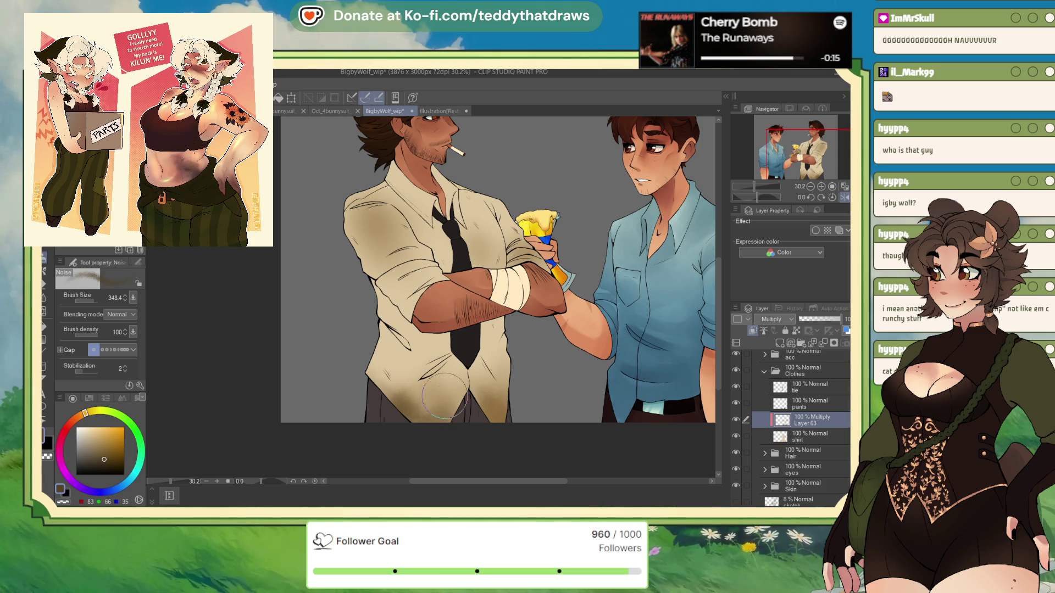
# - Set the shirt shading layer to 46% opacity
pyautogui.click(814, 319)
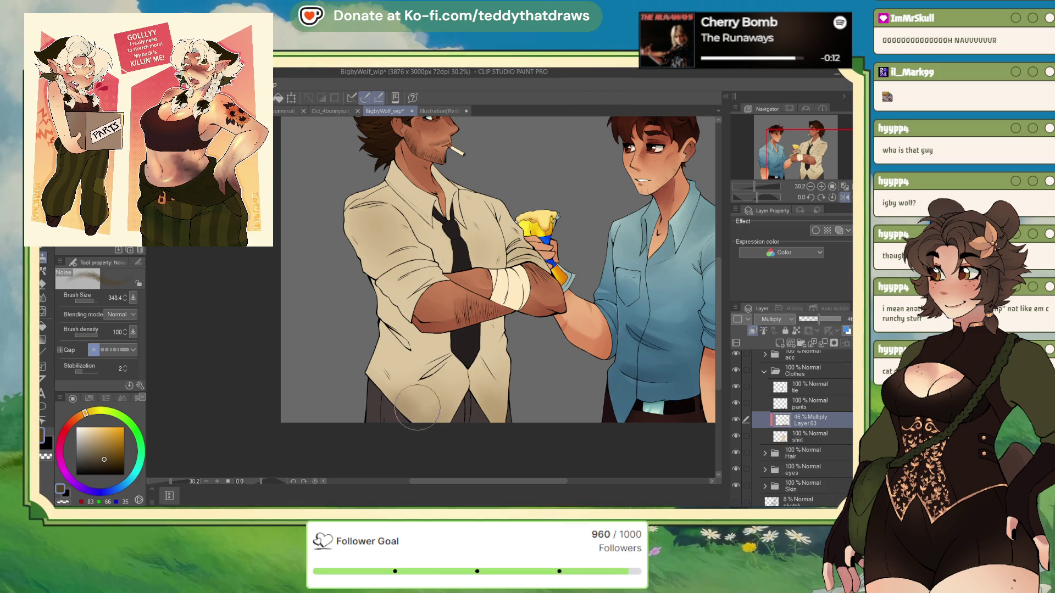
pyautogui.scroll(-2, 527, 360)
pyautogui.scroll(2, 496, 237)
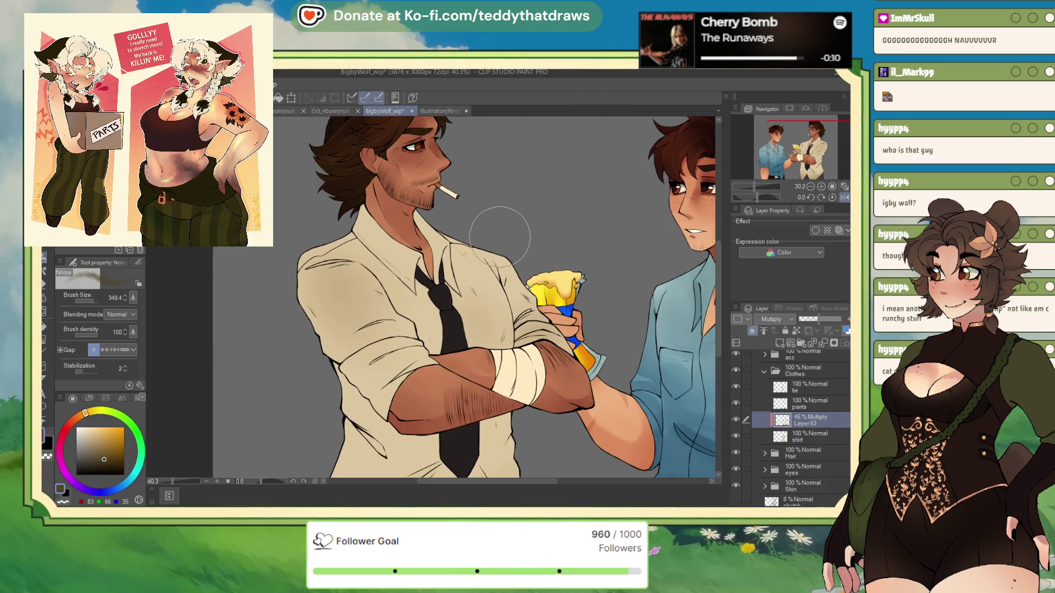